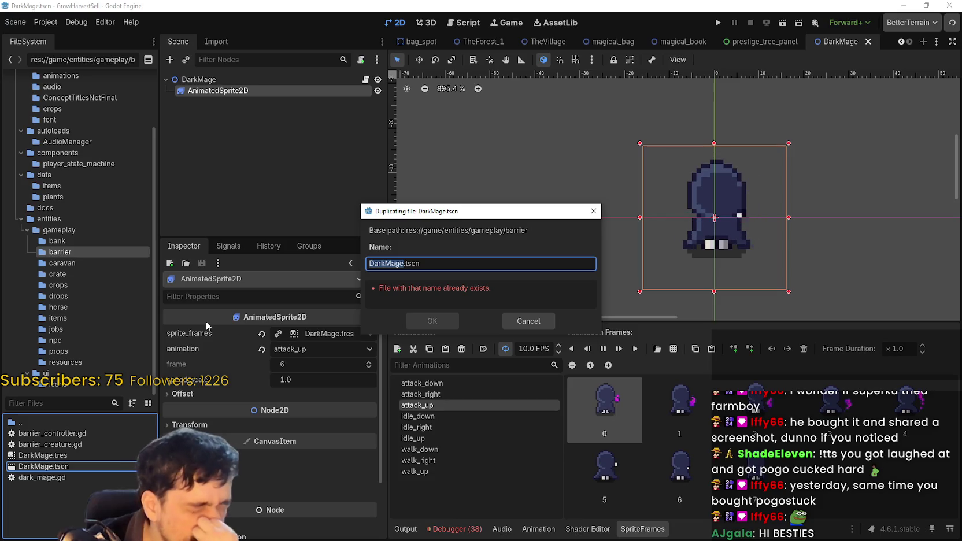
Cancel the DarkMage file duplication and preview attack_right, idle_down, attack_up and attack_down.
click(529, 322)
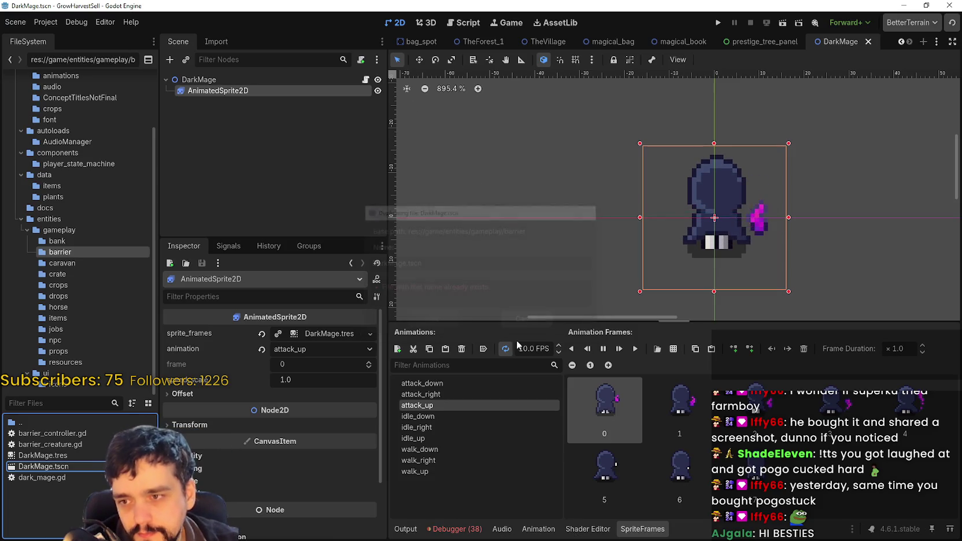
click(481, 394)
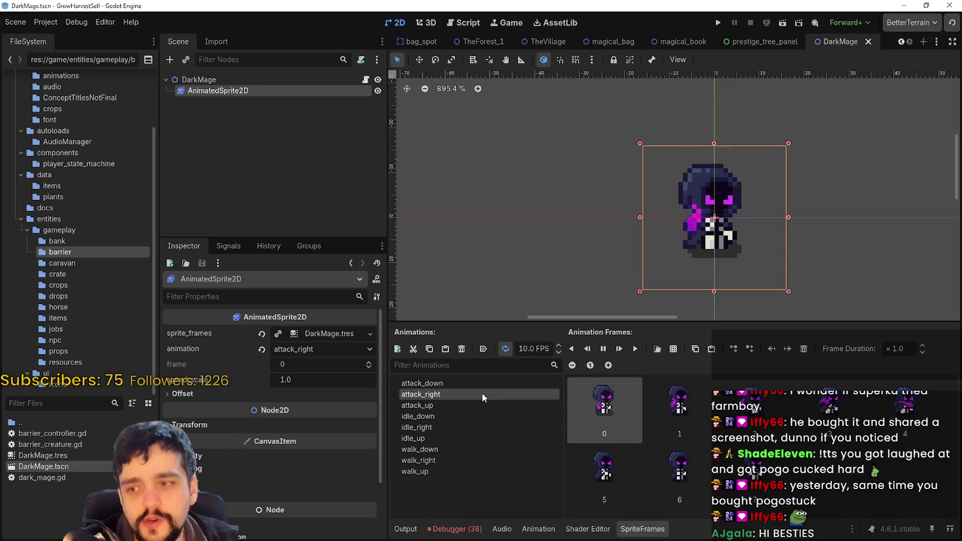
click(469, 412)
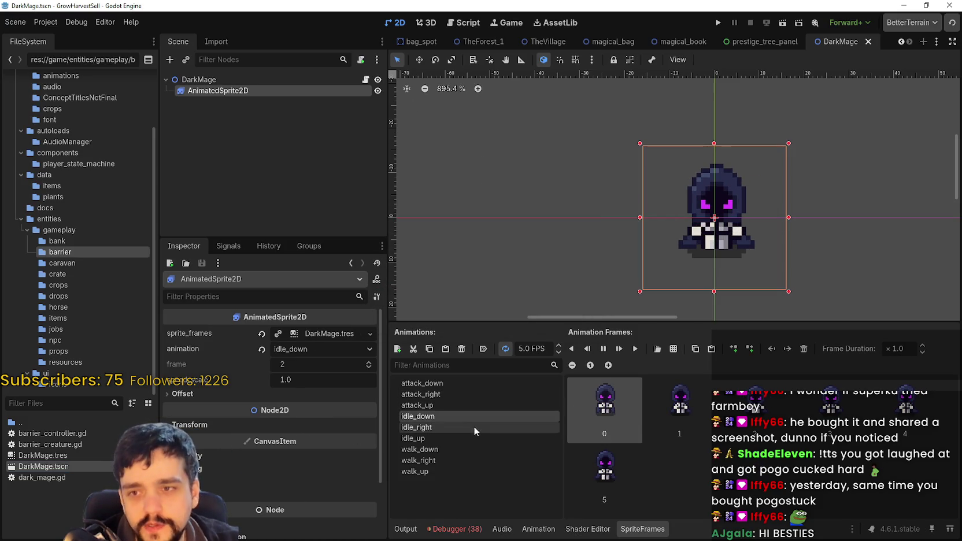
click(443, 407)
click(450, 393)
click(456, 385)
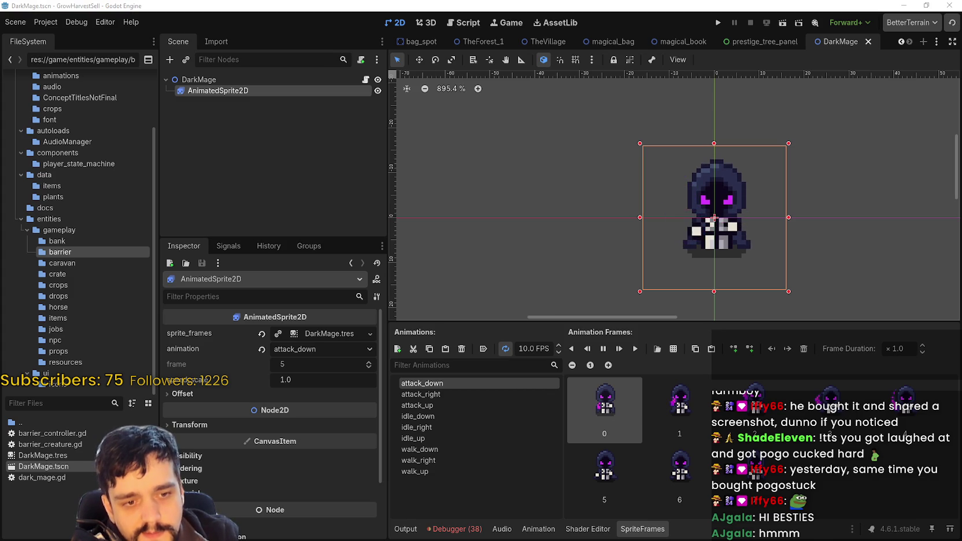
Browse the Forest Animals and Bear sprite folders in File Explorer.
key(alt+Tab)
key(alt+Tab)
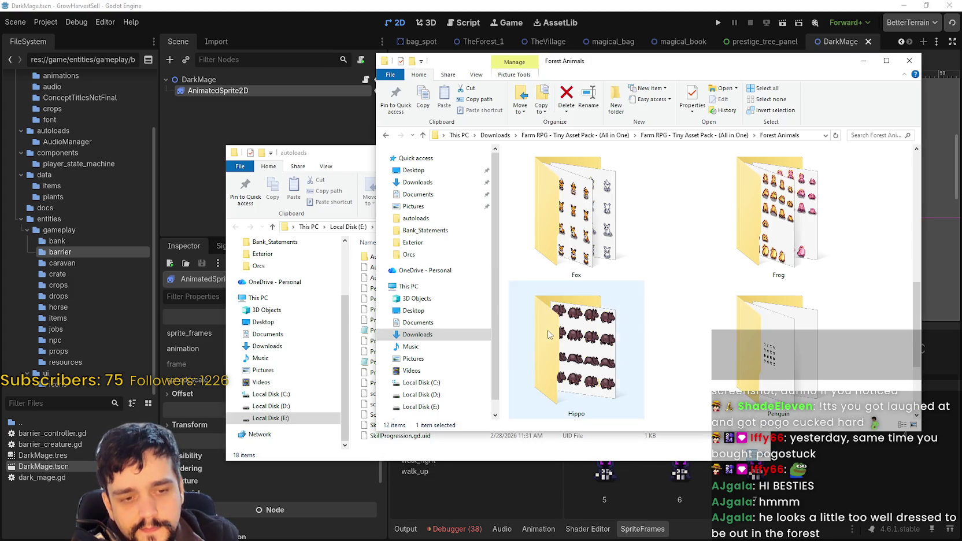
scroll(682, 367, up, 5)
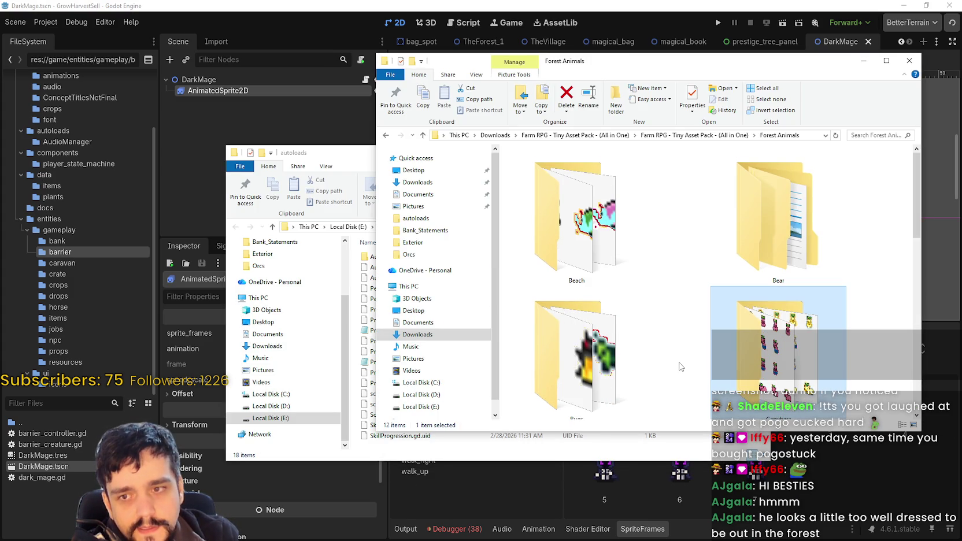
double_click(773, 232)
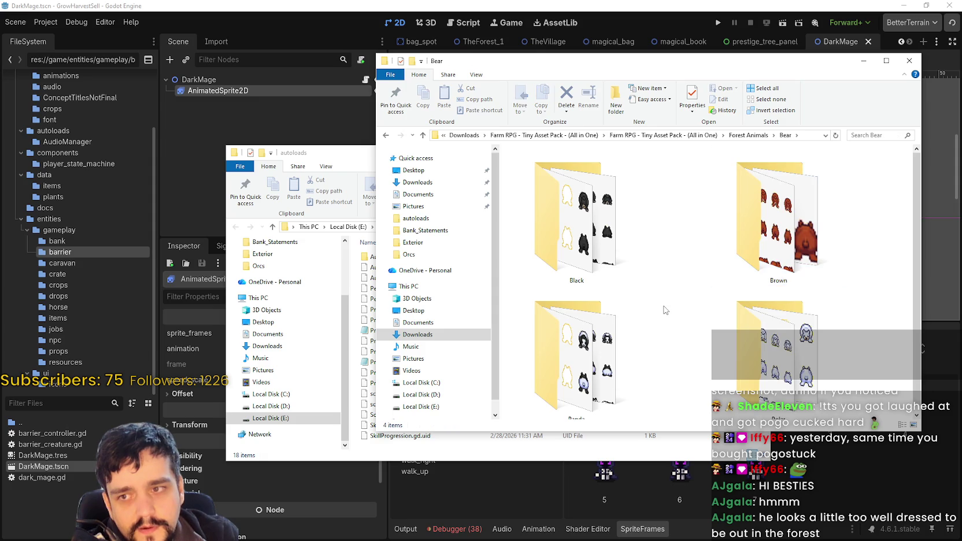
scroll(673, 310, down, 1)
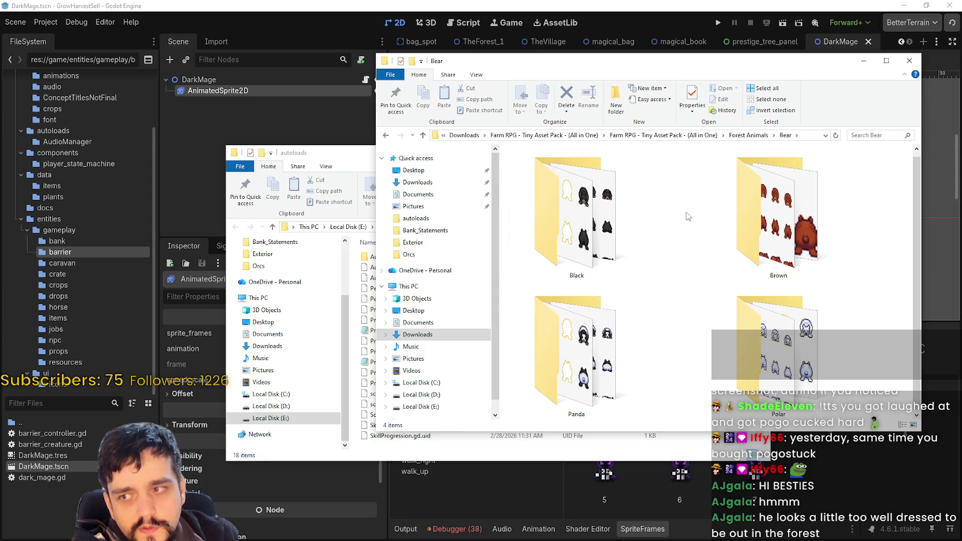
click(790, 243)
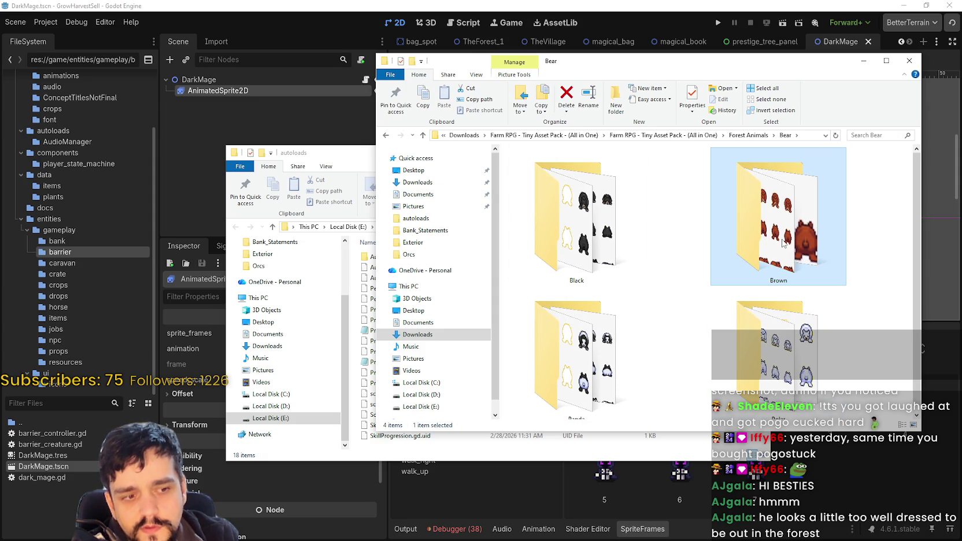
mouse_move(783, 243)
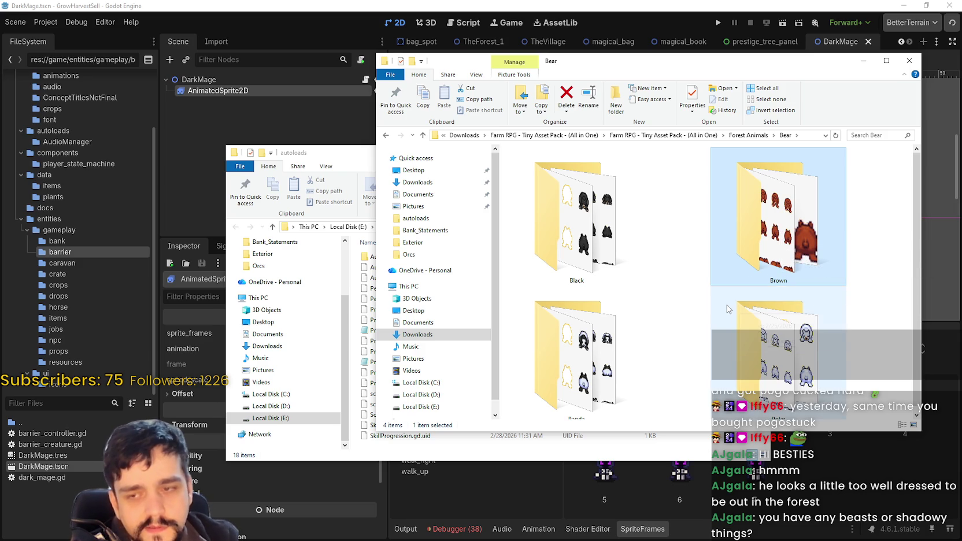
click(745, 138)
scroll(729, 313, down, 2)
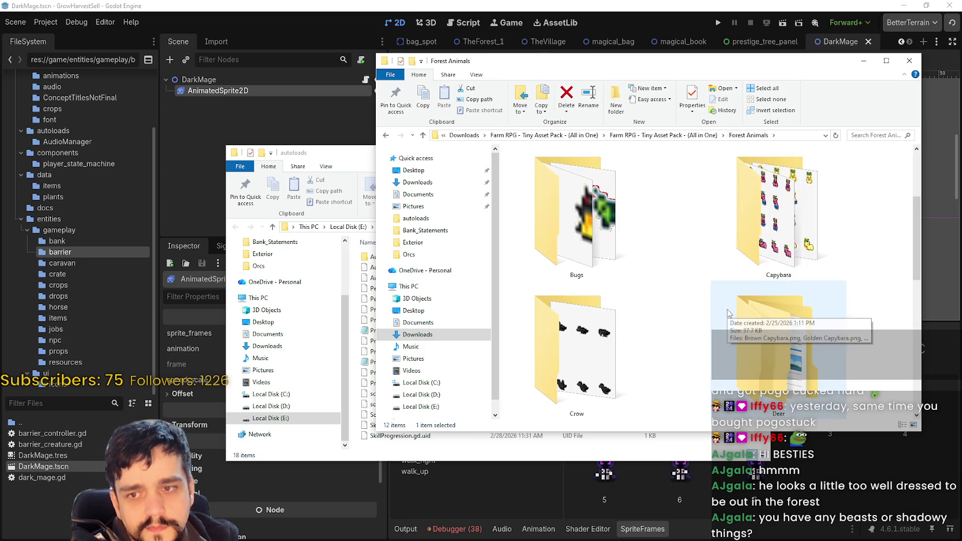
scroll(728, 313, up, 2)
click(698, 309)
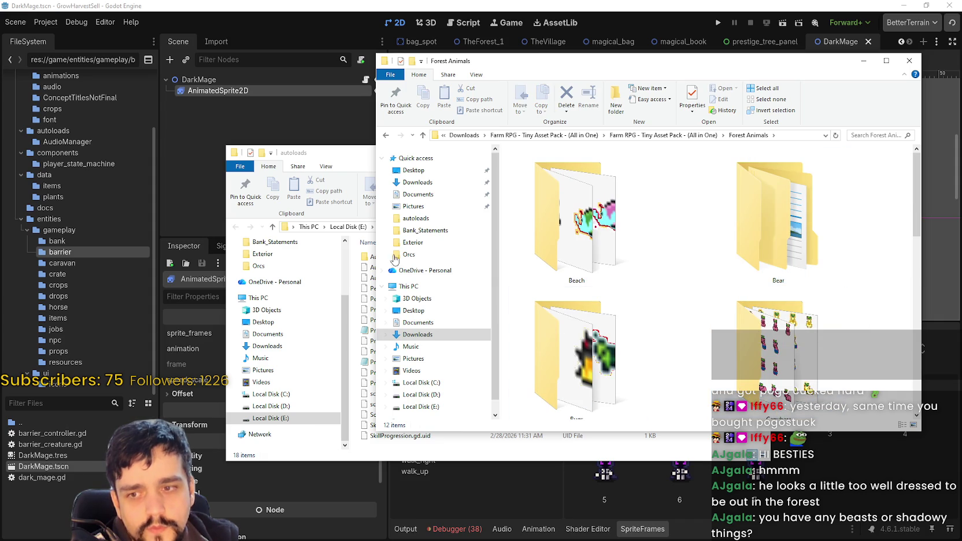
click(336, 159)
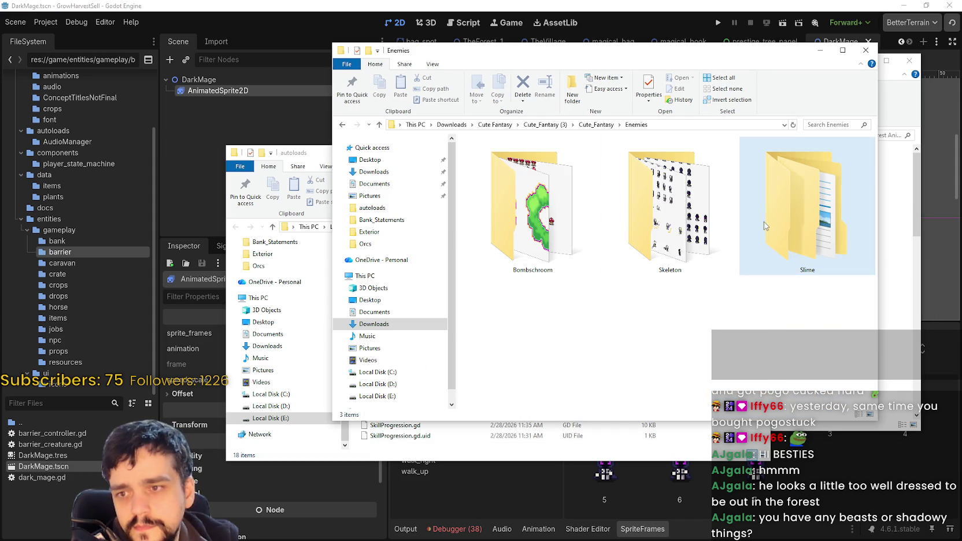
Open the Slime enemy folder and view it as Extra large icons.
double_click(772, 213)
right_click(518, 201)
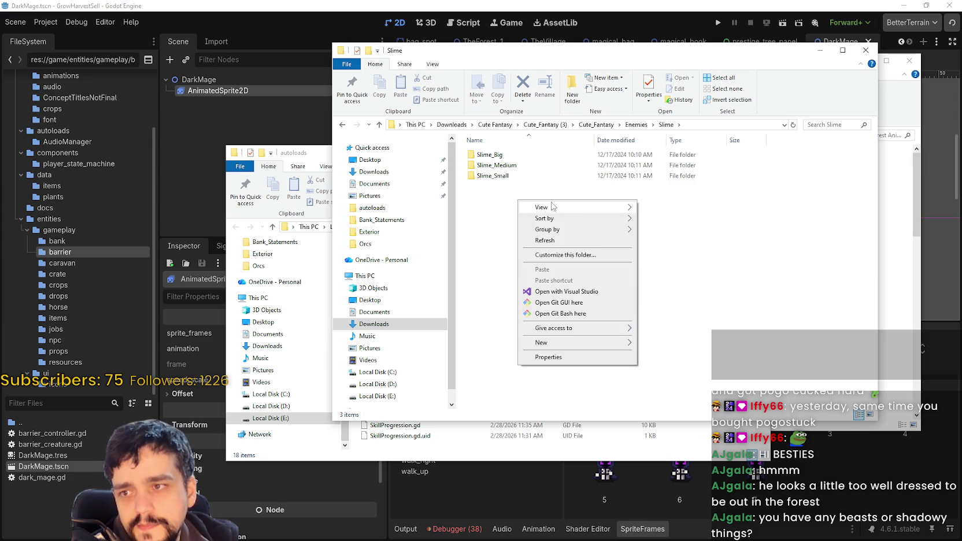
mouse_move(553, 206)
click(663, 211)
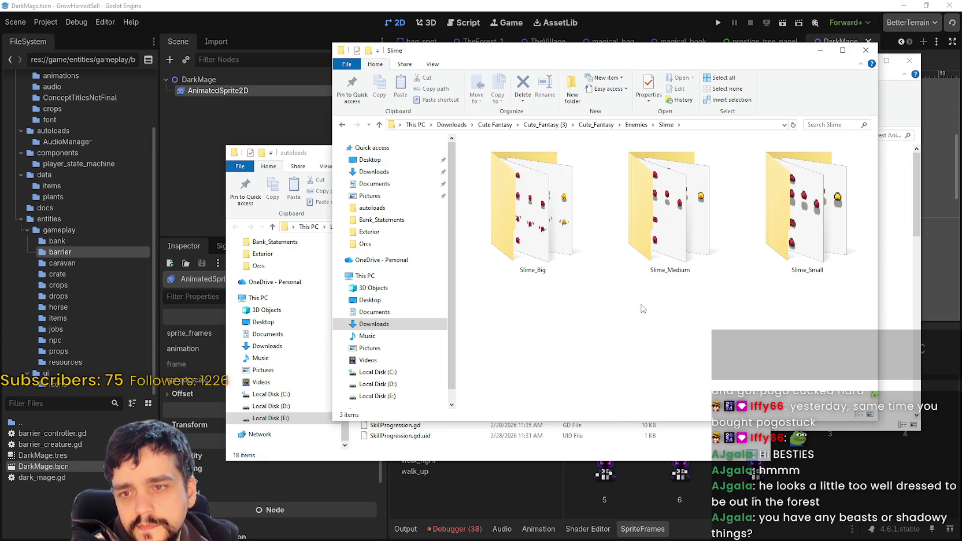
Open Slime_Big with extra large thumbnails and open Slime_Big_Red.png.
double_click(548, 217)
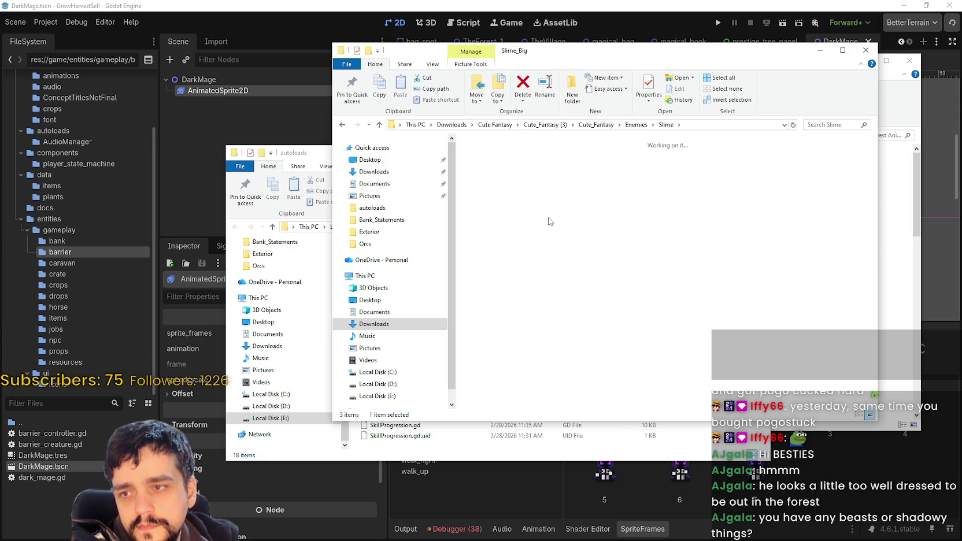
right_click(624, 213)
click(769, 220)
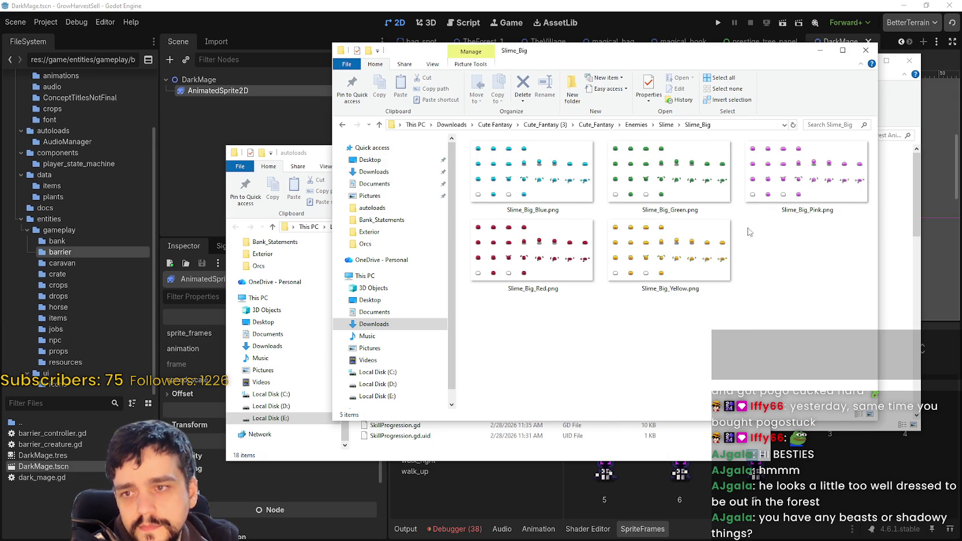
click(654, 170)
double_click(535, 243)
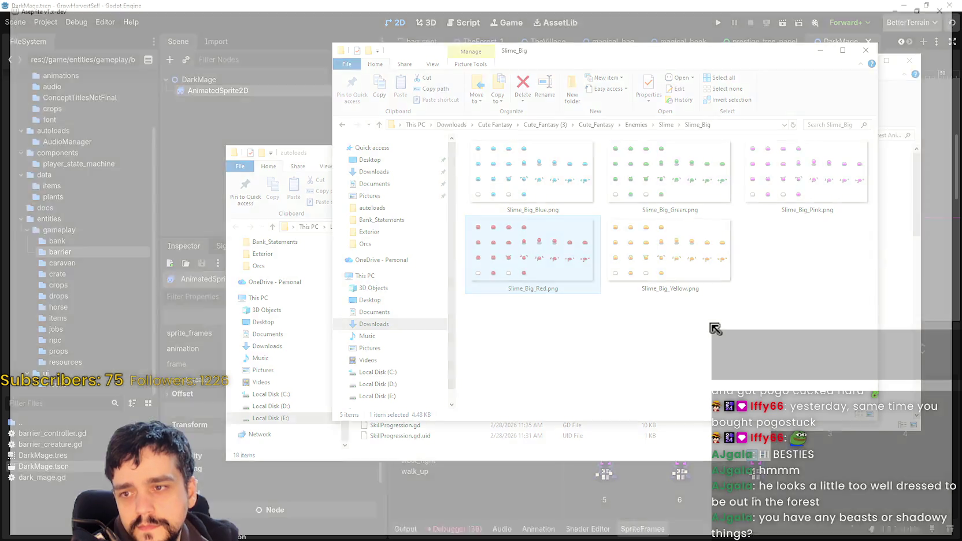
Pan across the red slime sheet's idle, hop and splat frame rows.
scroll(498, 206, up, 1)
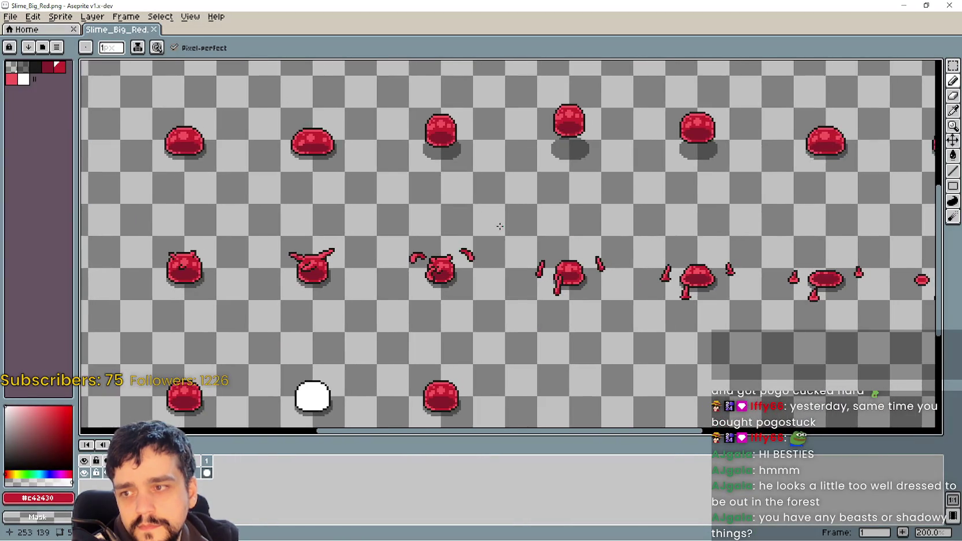
mouse_move(500, 226)
mouse_down()
mouse_move(640, 148)
mouse_move(742, 284)
mouse_move(298, 271)
mouse_move(558, 322)
mouse_move(533, 237)
mouse_move(435, 287)
mouse_move(409, 273)
mouse_up()
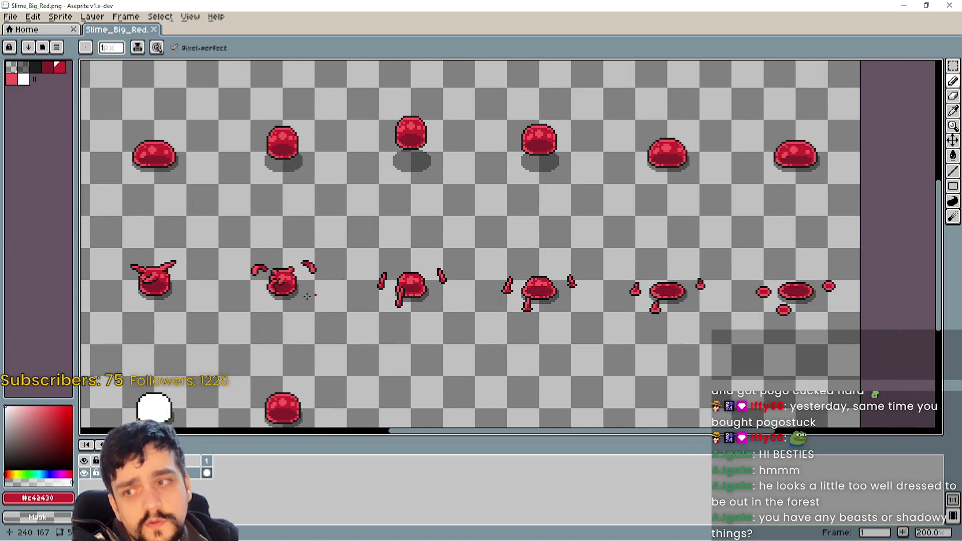
drag(307, 296, 504, 172)
drag(266, 195, 312, 300)
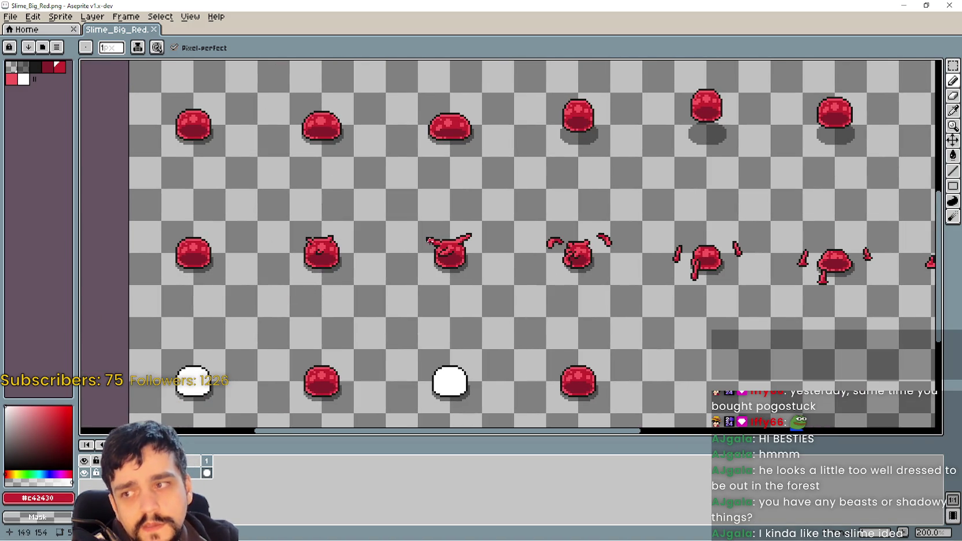
mouse_move(430, 243)
mouse_down()
mouse_move(258, 246)
mouse_move(355, 425)
mouse_up()
mouse_move(625, 366)
mouse_down()
mouse_move(475, 226)
mouse_move(498, 282)
mouse_move(431, 209)
mouse_up()
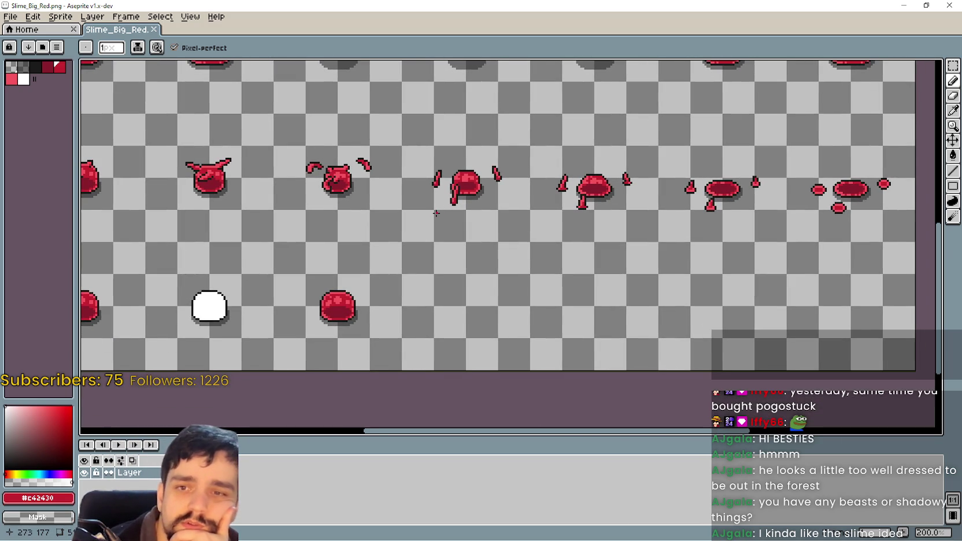
scroll(473, 197, down, 4)
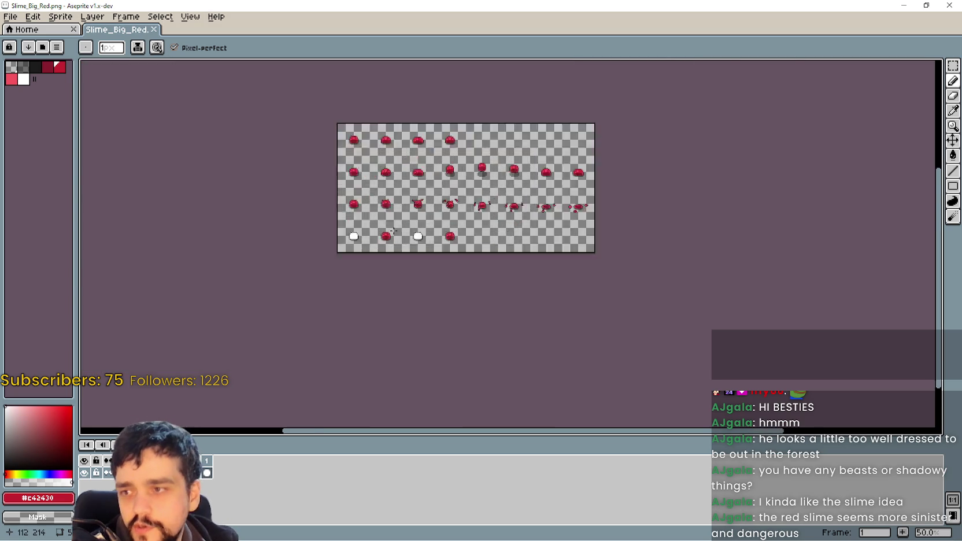
scroll(521, 232, up, 4)
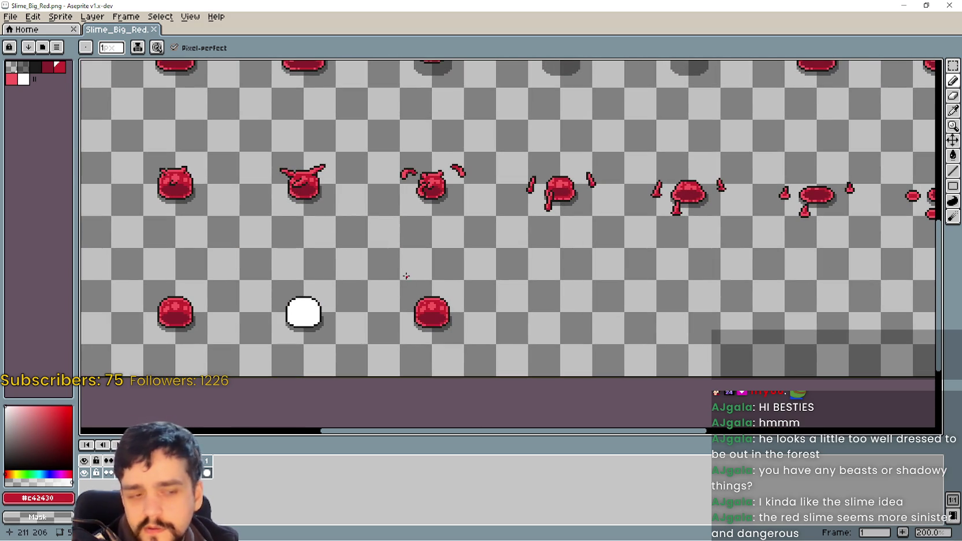
scroll(406, 275, down, 4)
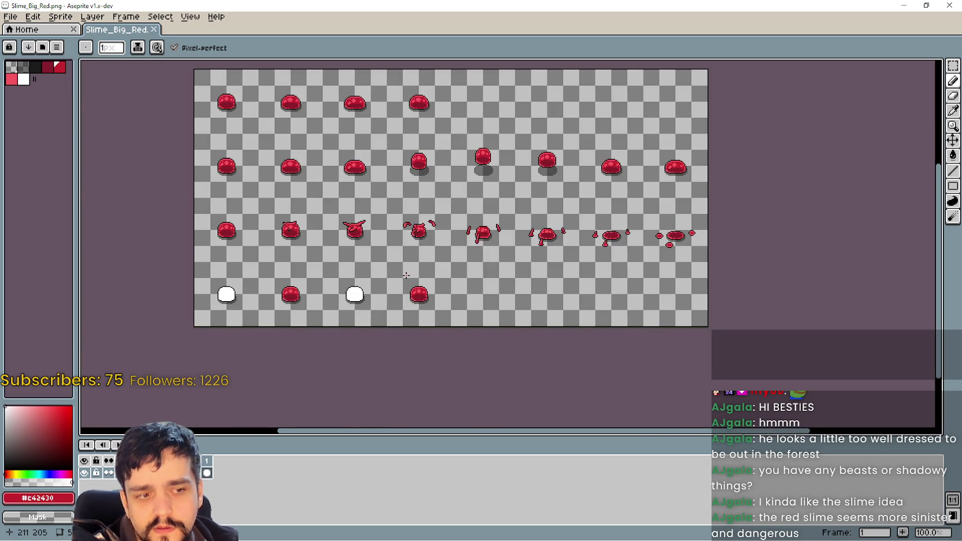
scroll(409, 289, up, 4)
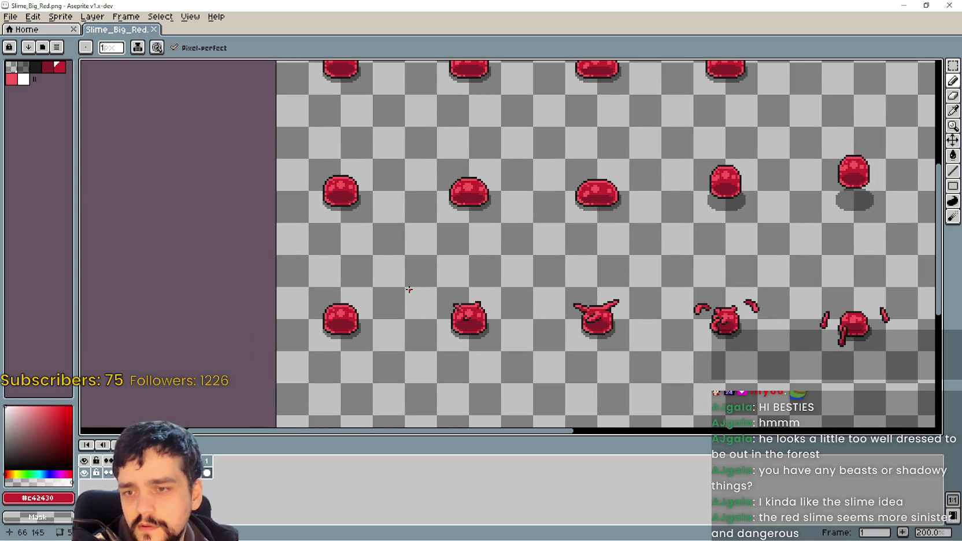
drag(414, 269, 256, 192)
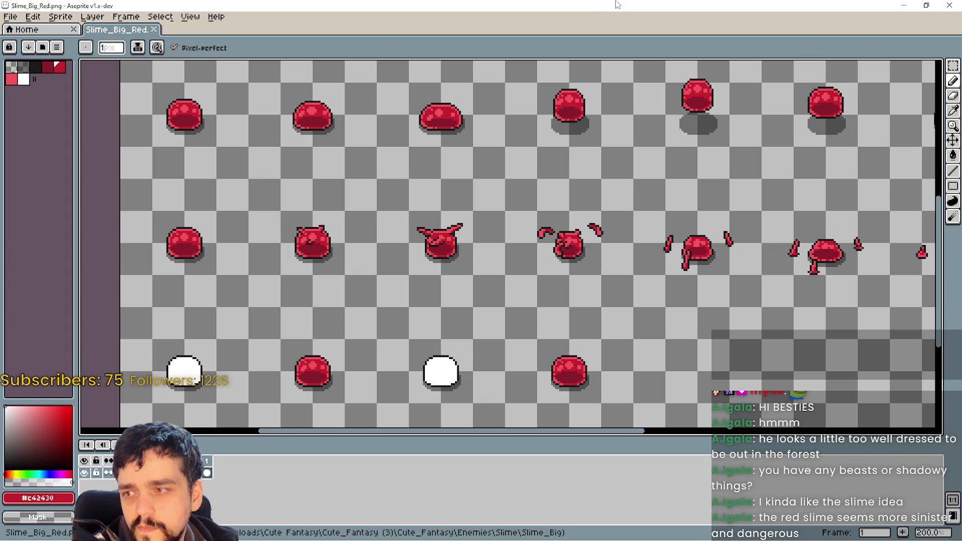
click(953, 66)
Zoom around the red slime sheet, marquee-selecting three frames and then the rightmost splash frames.
mouse_move(381, 277)
mouse_down()
mouse_move(322, 299)
mouse_move(630, 243)
mouse_up()
scroll(431, 62, down, 4)
scroll(538, 160, up, 4)
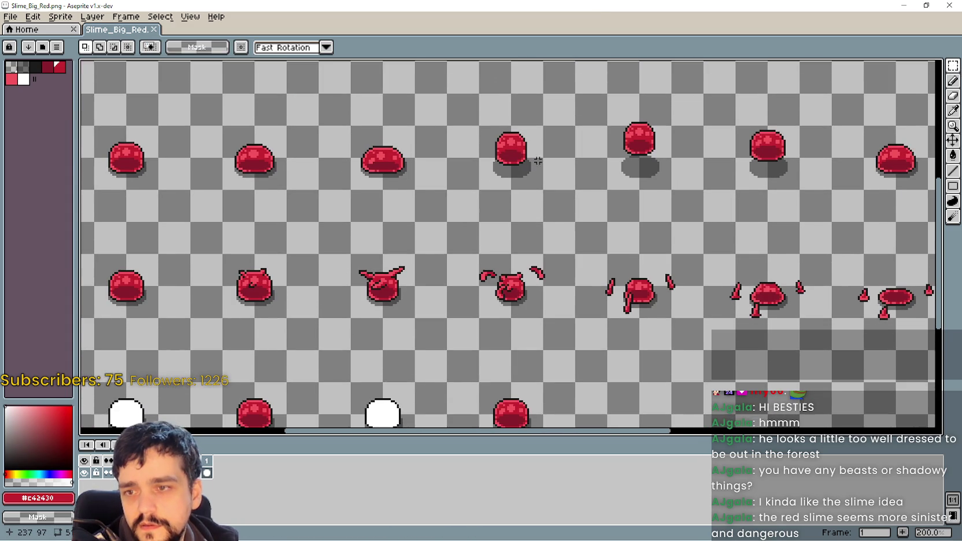
drag(591, 337, 717, 275)
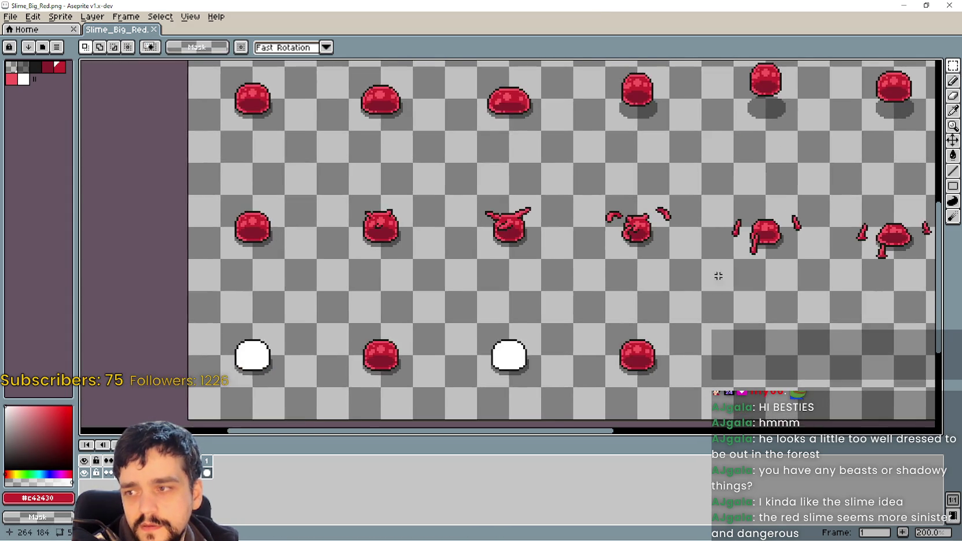
scroll(457, 231, up, 1)
mouse_move(320, 266)
mouse_down()
mouse_move(416, 180)
mouse_move(841, 184)
mouse_move(521, 233)
mouse_up()
scroll(821, 196, down, 2)
scroll(520, 233, up, 1)
click(709, 267)
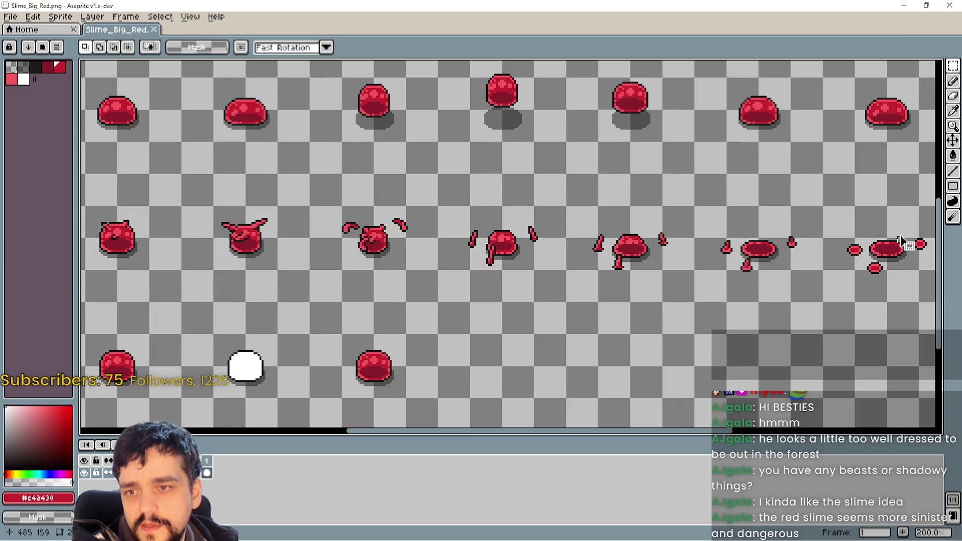
scroll(655, 262, up, 1)
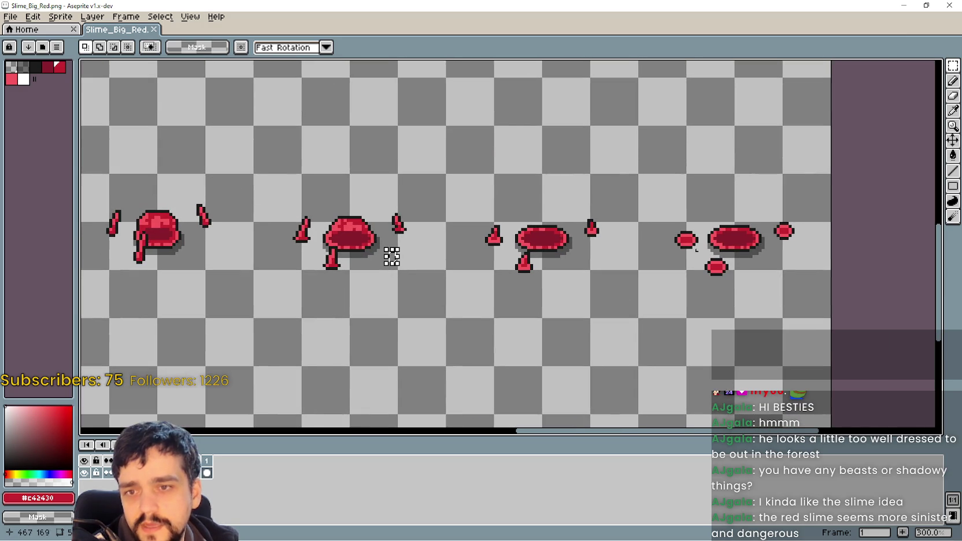
mouse_move(630, 293)
mouse_down()
mouse_move(758, 209)
mouse_move(833, 176)
mouse_up()
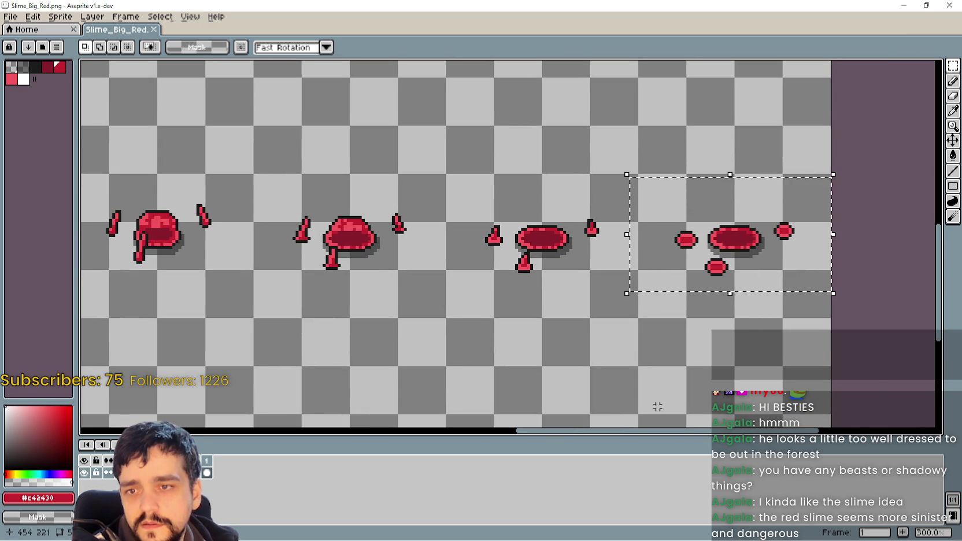
scroll(387, 362, down, 1)
click(384, 357)
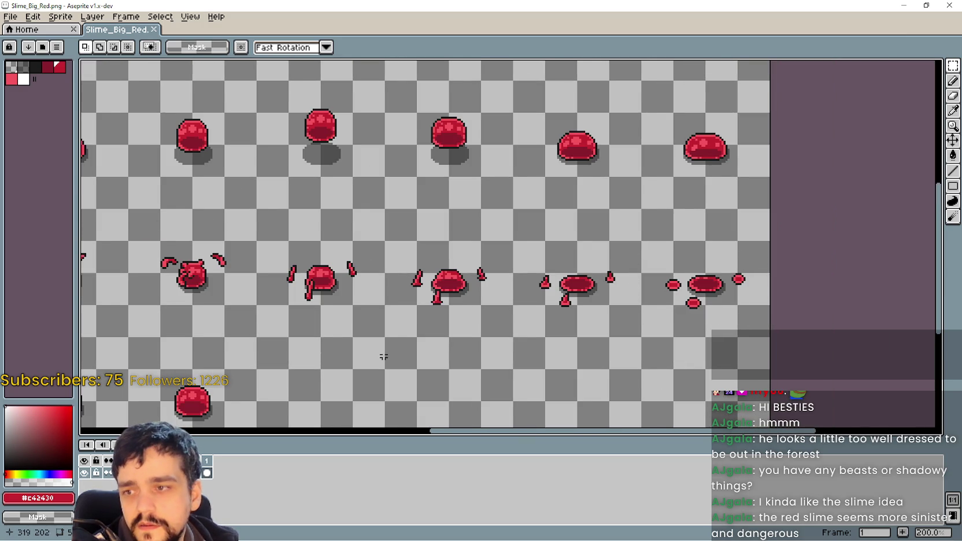
Marquee-select larger blocks and the top three slime rows, then select the whole sheet.
scroll(688, 347, down, 1)
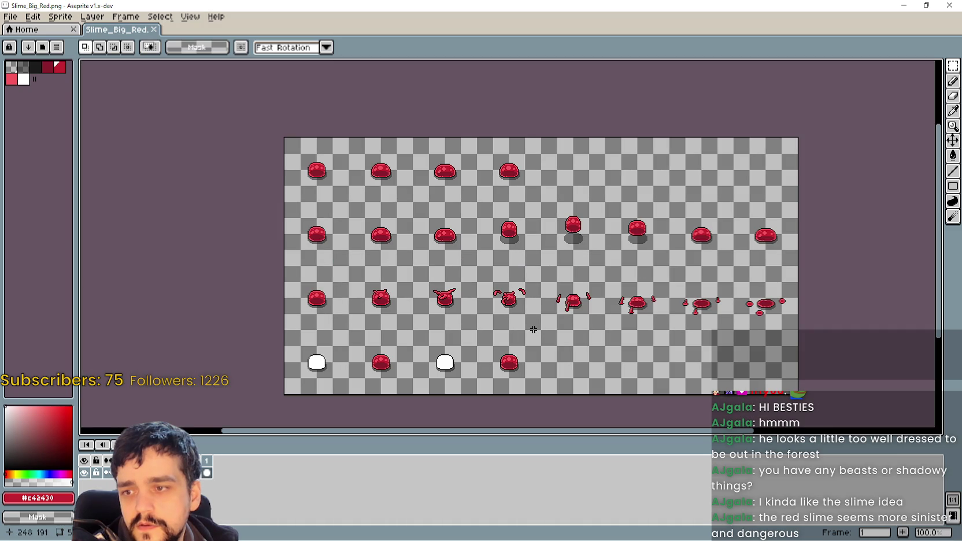
mouse_move(782, 206)
mouse_down()
mouse_move(411, 395)
mouse_move(428, 387)
mouse_up()
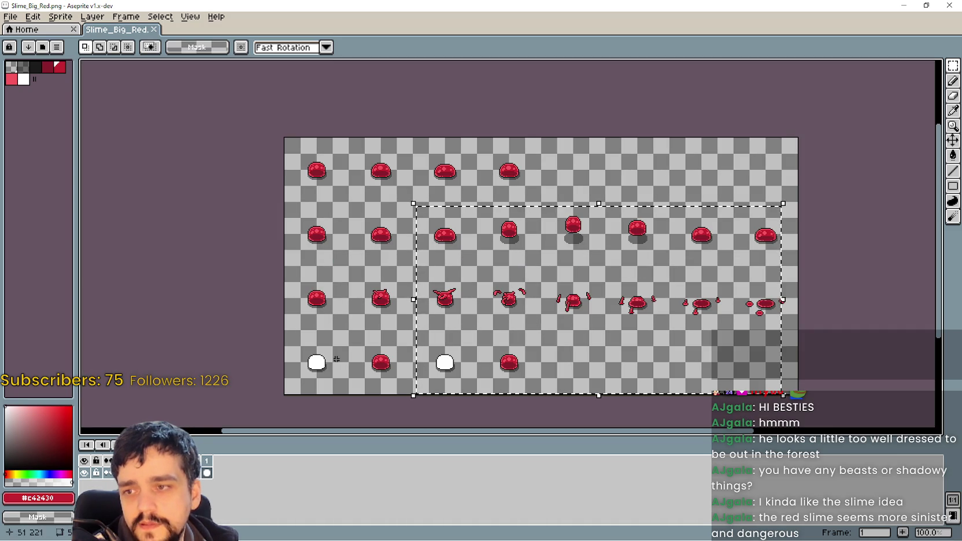
drag(302, 377, 729, 165)
mouse_move(798, 356)
mouse_down()
mouse_move(440, 150)
mouse_move(412, 151)
mouse_up()
click(722, 106)
drag(666, 144, 762, 209)
key(ctrl+a)
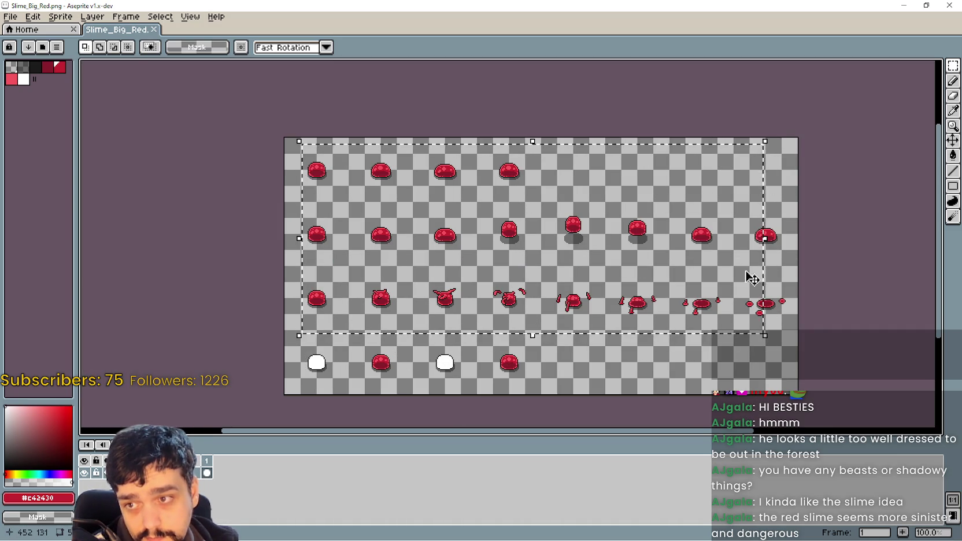
scroll(783, 270, up, 1)
scroll(783, 270, up, 1)
scroll(749, 265, down, 1)
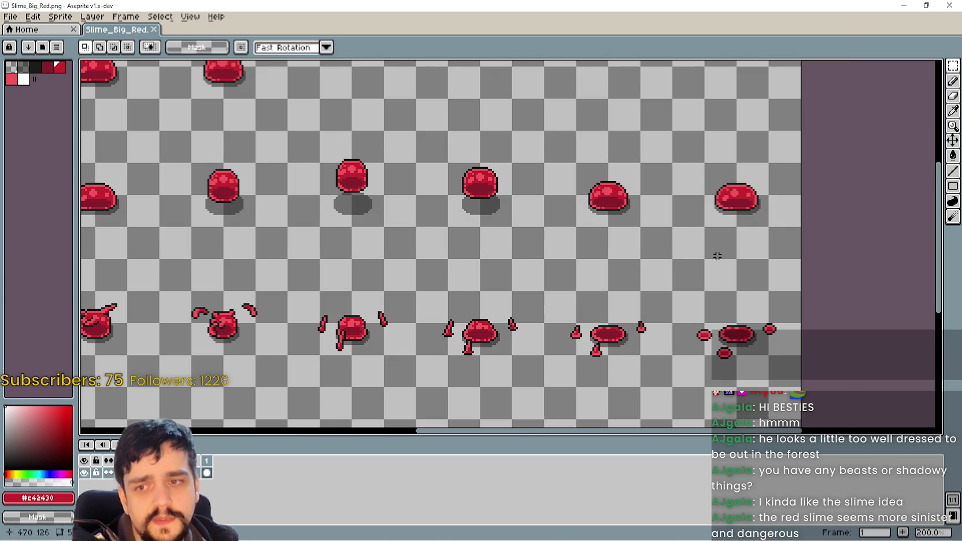
Close the red slime sheet and open the Slime_Medium folder.
click(949, 5)
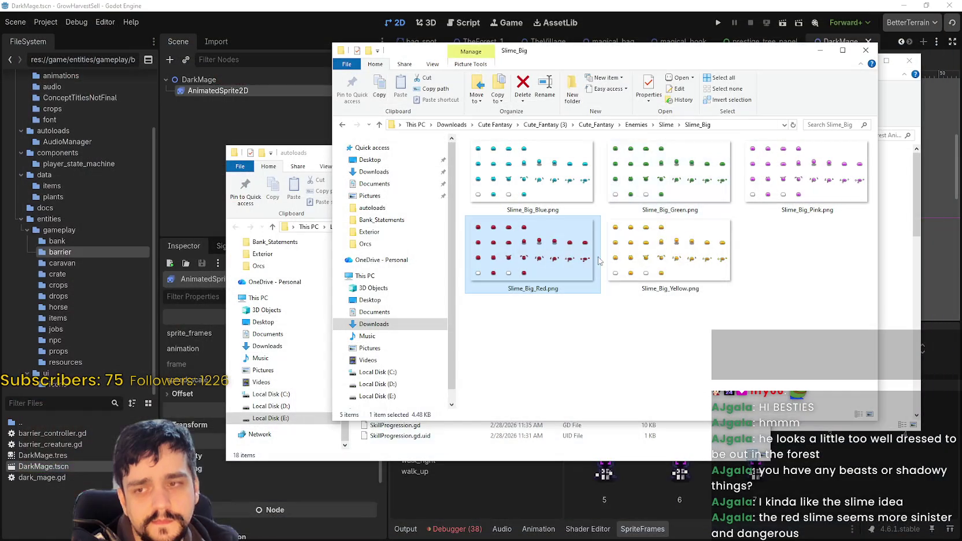
click(666, 124)
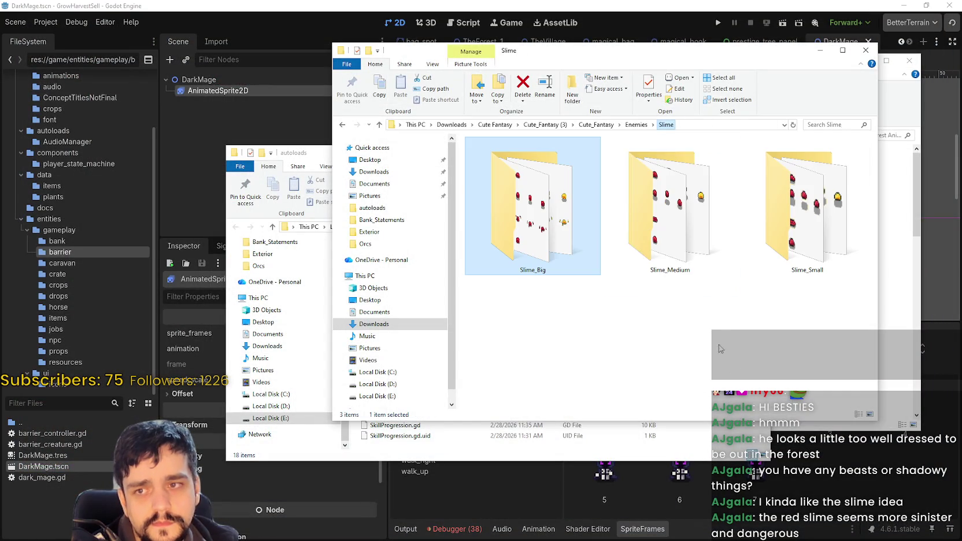
click(703, 215)
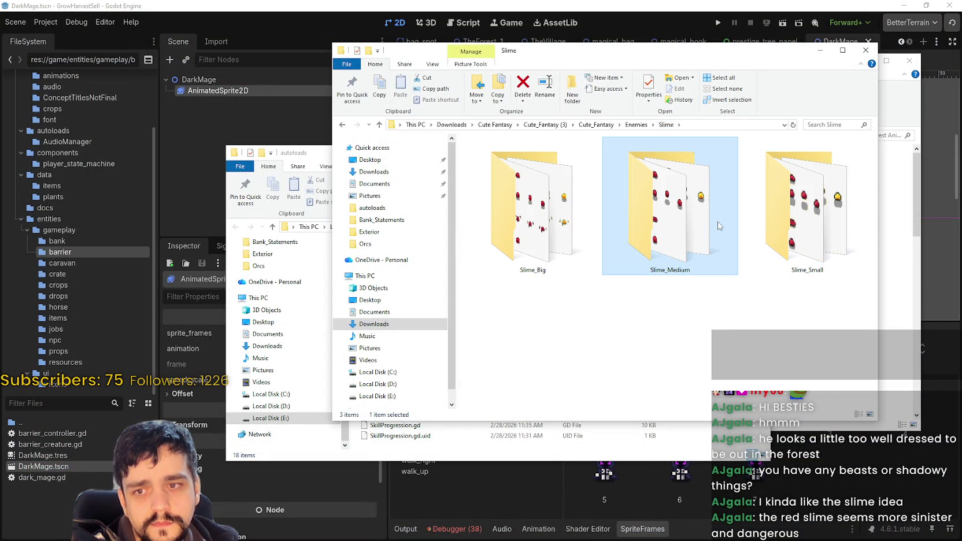
double_click(719, 225)
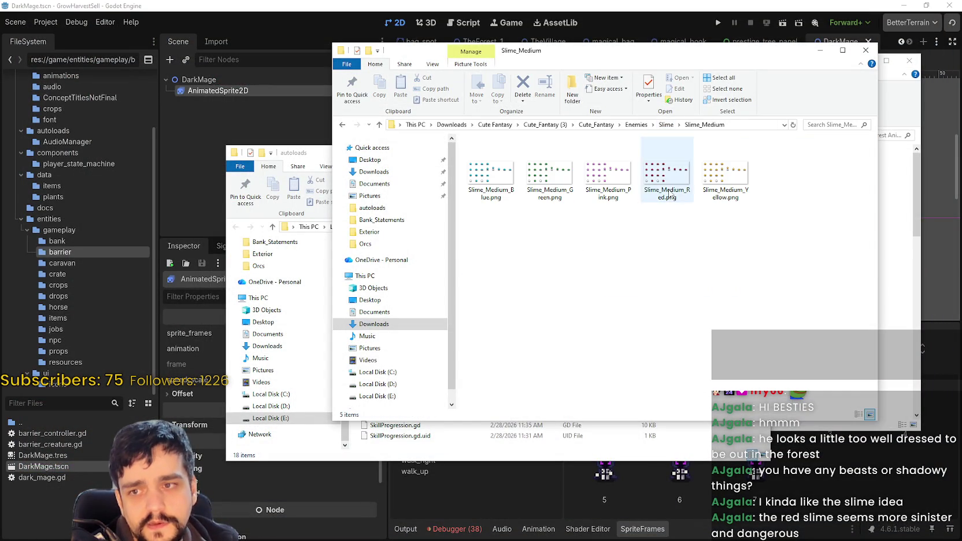
Preview the pink and red medium slime sheets, then go up to Enemies.
click(614, 175)
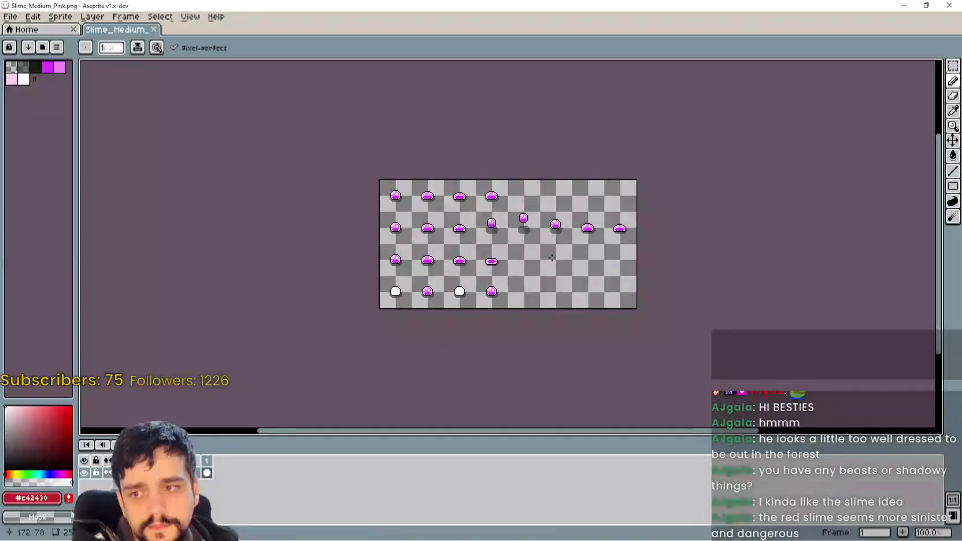
click(949, 6)
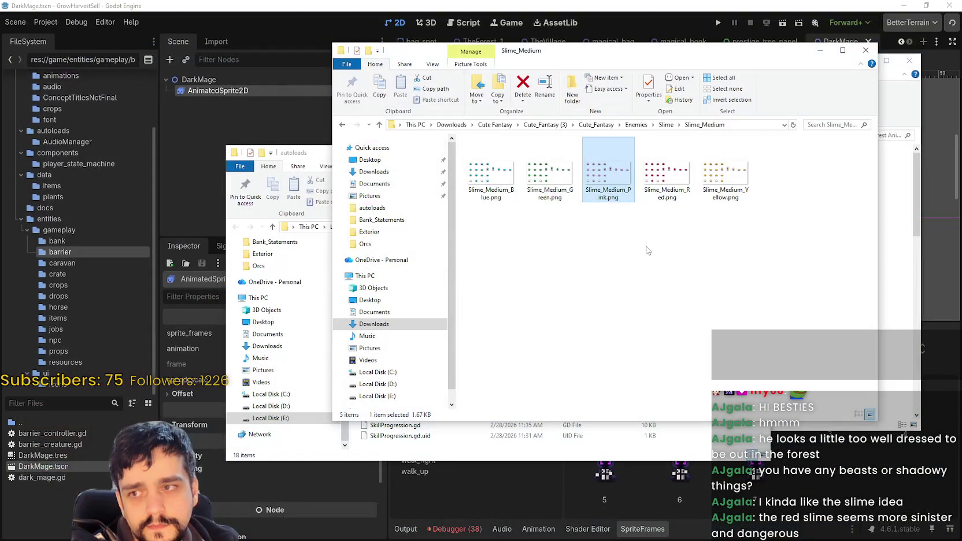
key(Right)
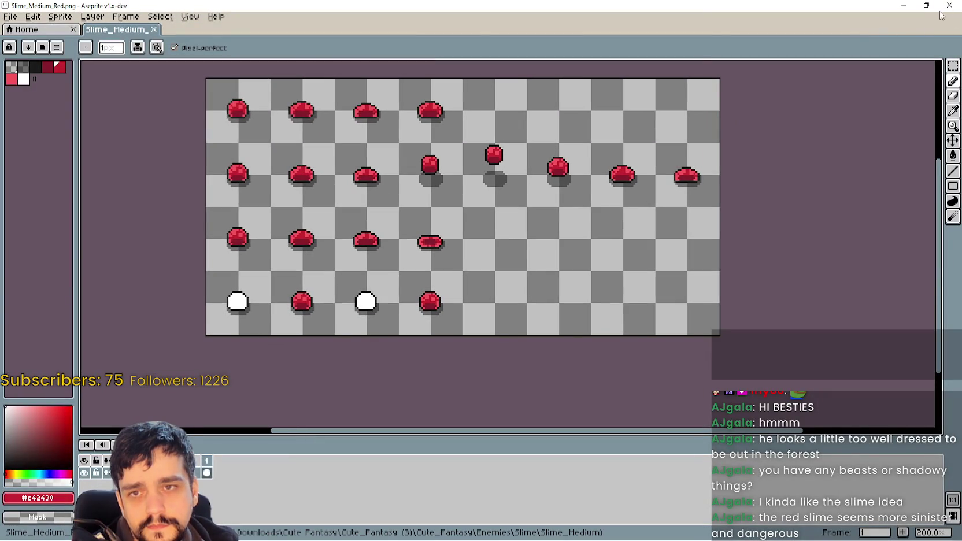
click(940, 8)
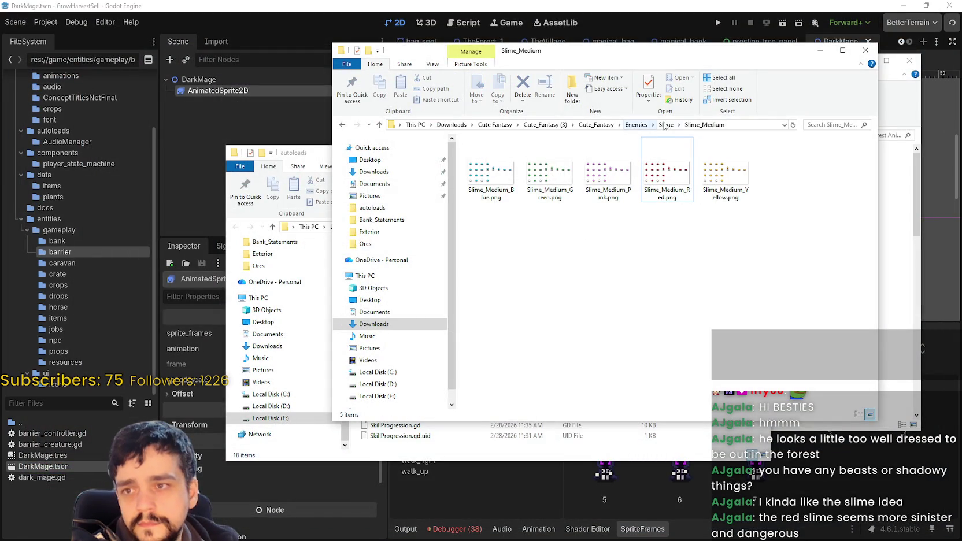
click(637, 124)
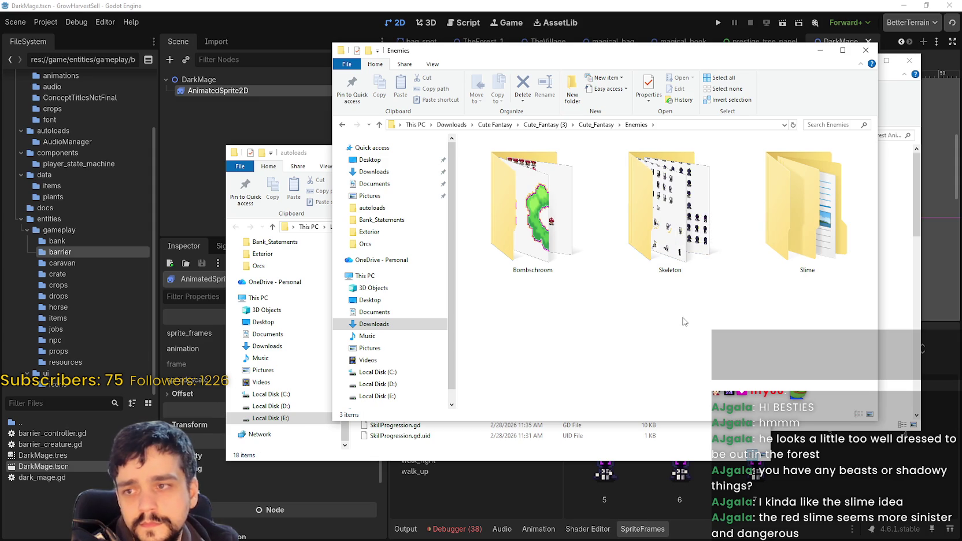
Rearrange the Explorer windows and climb back up to the Cute Fantasy downloads folder.
click(596, 124)
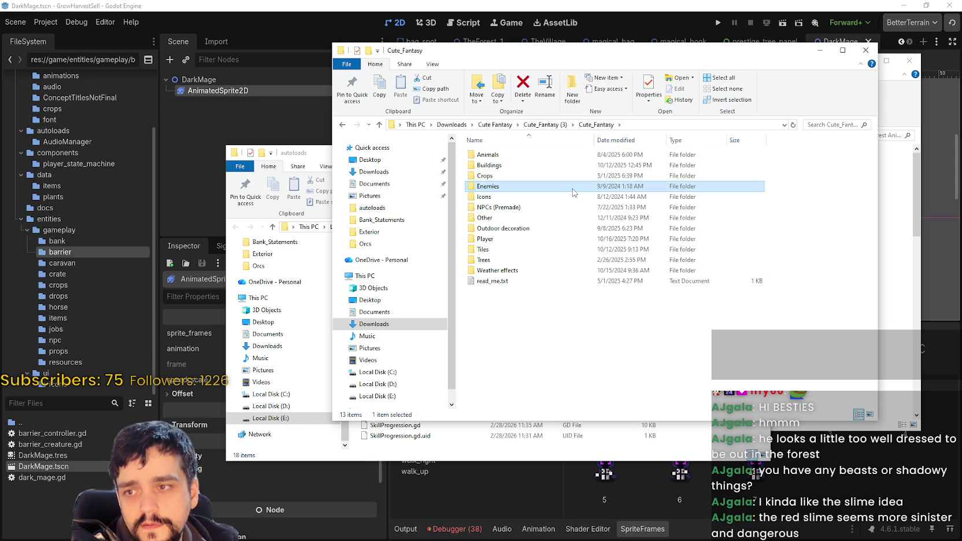
double_click(599, 186)
drag(615, 61, 406, 85)
click(773, 111)
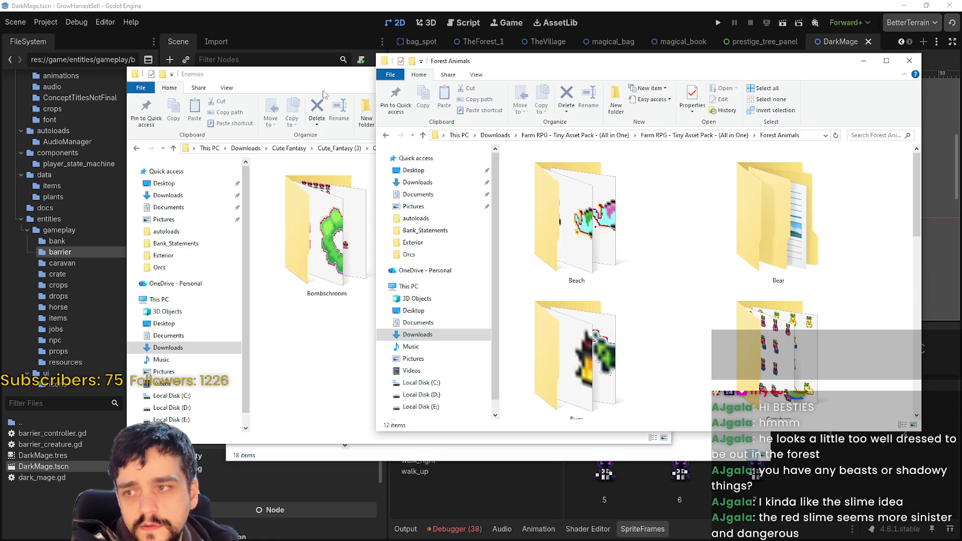
drag(325, 75, 485, 95)
click(543, 167)
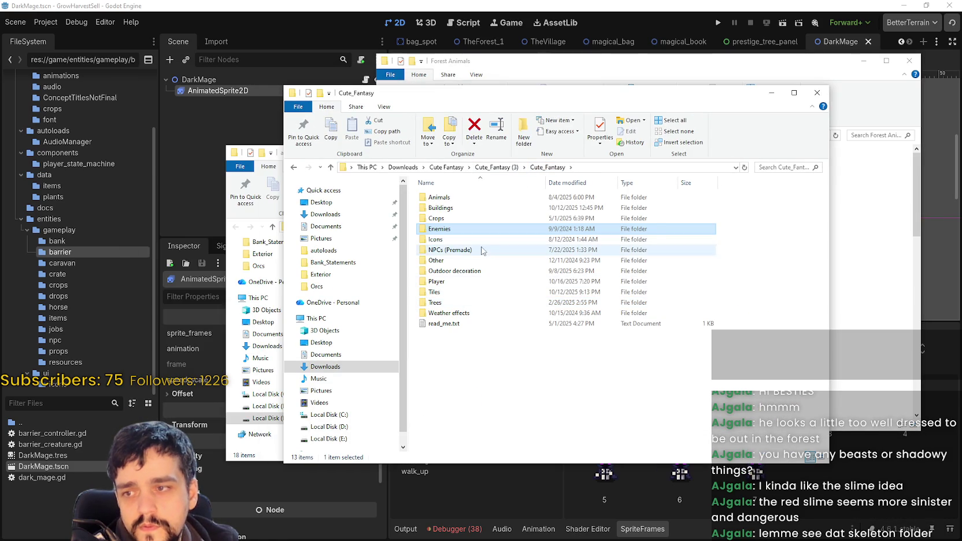
click(498, 167)
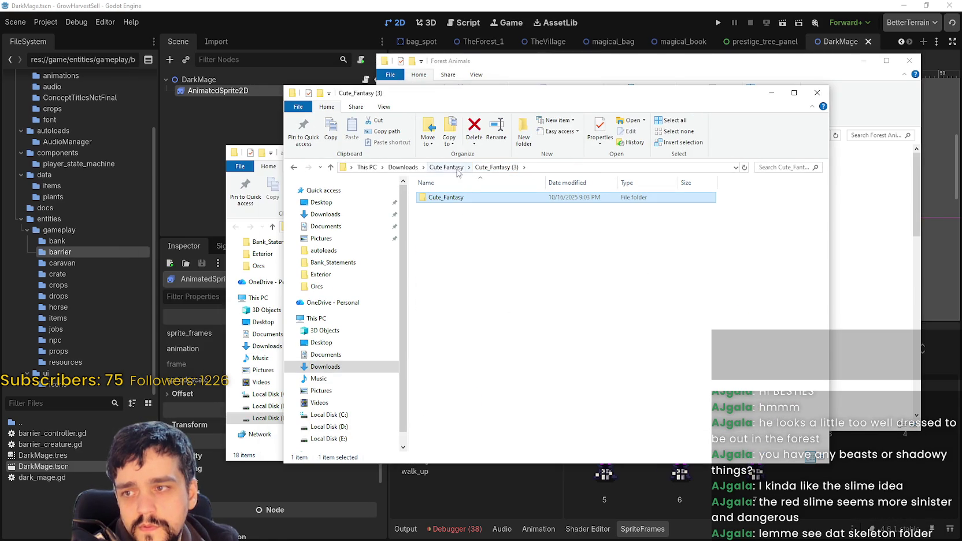
click(447, 168)
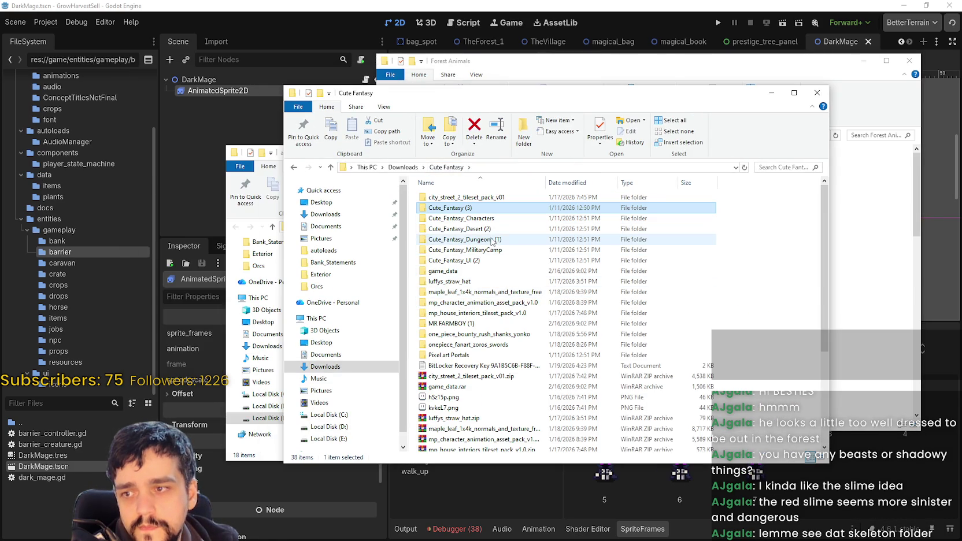
Open Cute_Fantasy_Characters as Extra large icons, enter Goblins and select Goblin_Maceman.png.
double_click(465, 218)
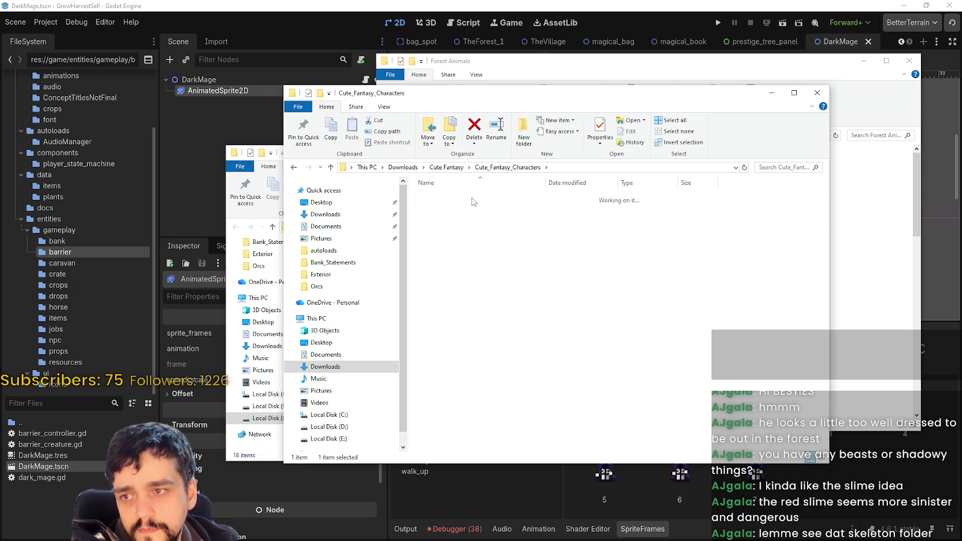
double_click(473, 197)
right_click(468, 270)
mouse_move(557, 280)
click(603, 278)
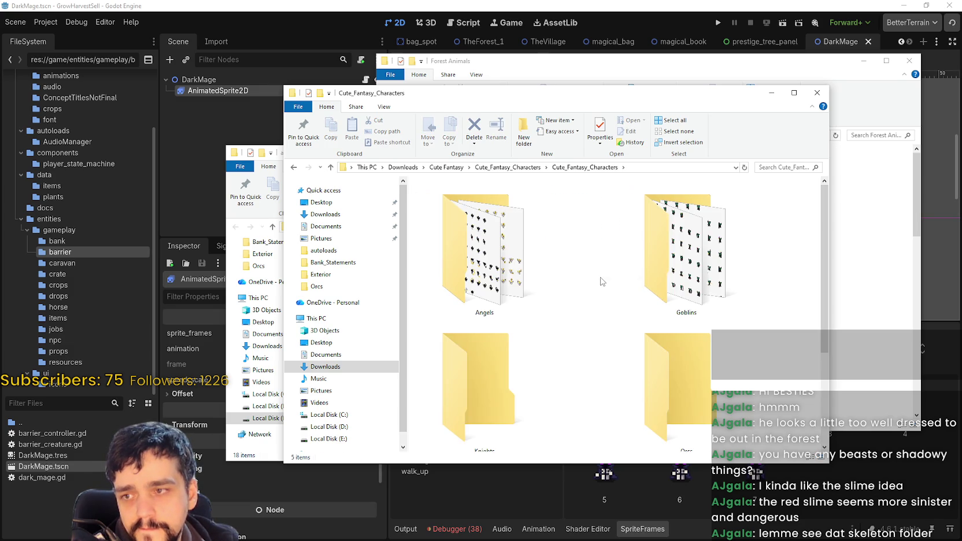
double_click(625, 260)
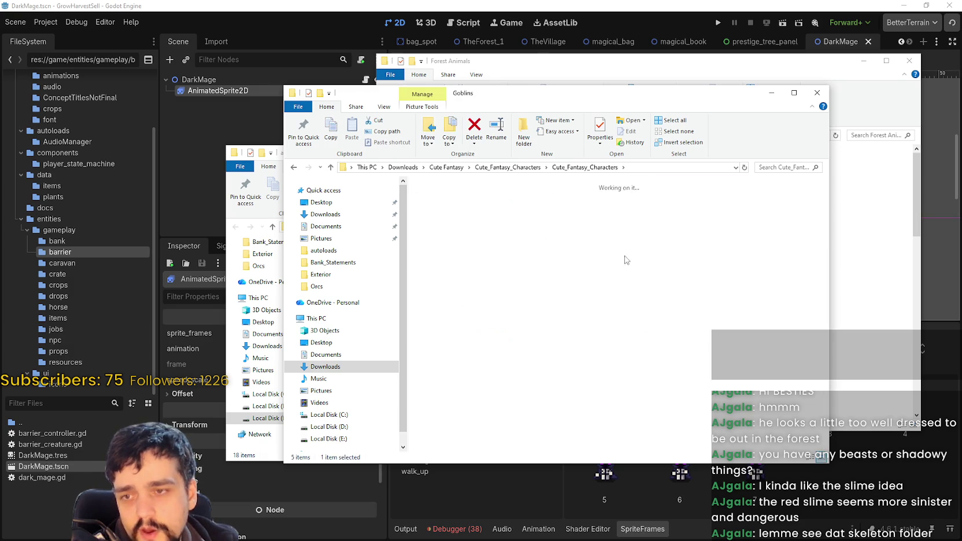
click(569, 215)
click(497, 203)
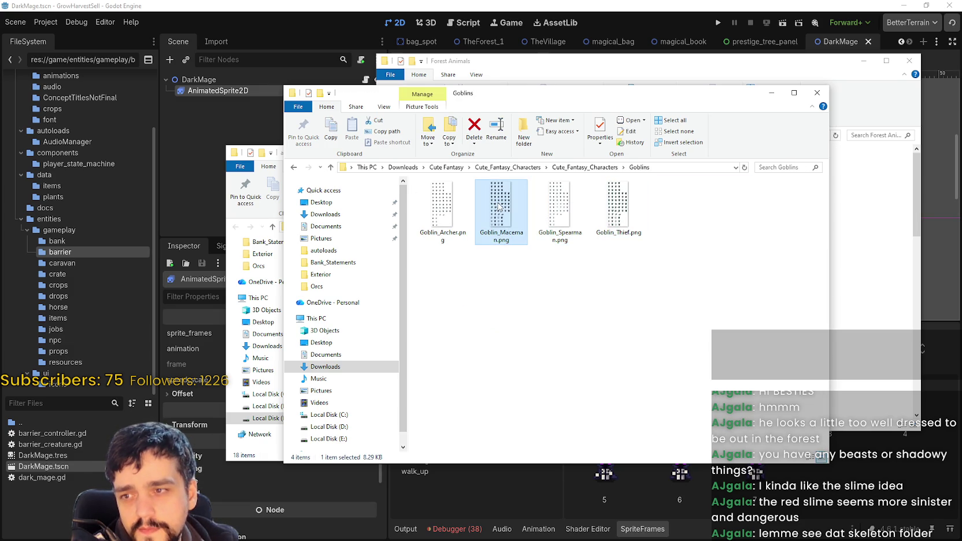
Open Goblin_Maceman.png in Aseprite, zoom over its frames, and close it.
double_click(499, 207)
scroll(550, 226, up, 3)
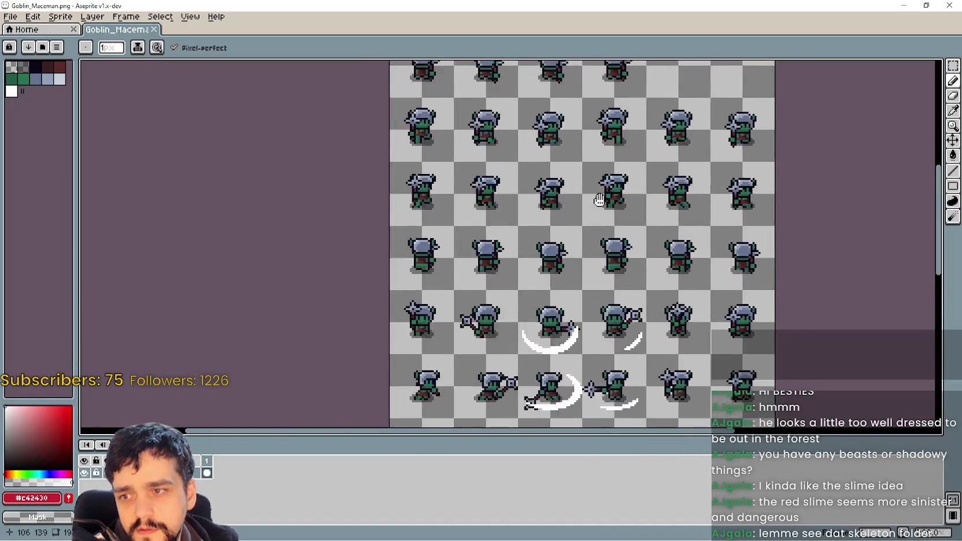
scroll(550, 225, down, 10)
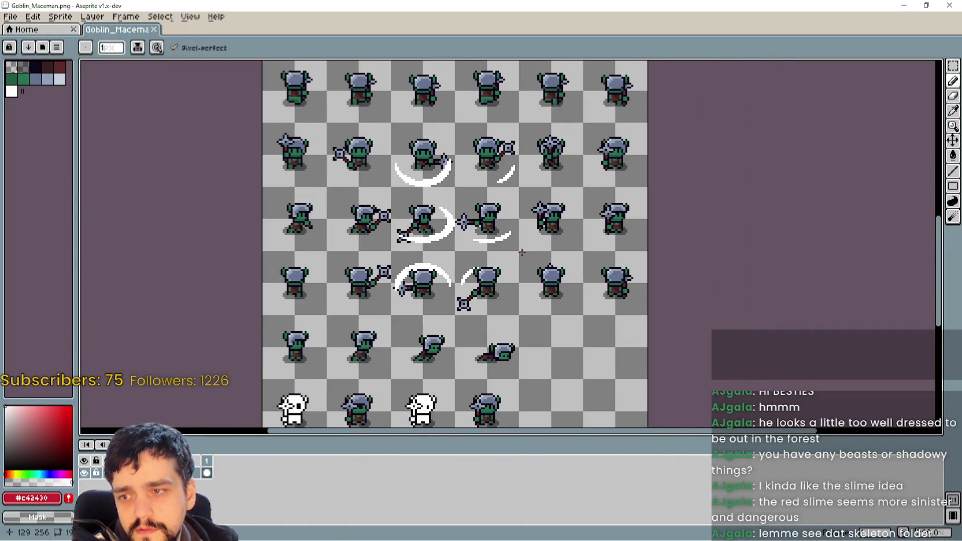
scroll(655, 217, down, 3)
scroll(654, 218, down, 3)
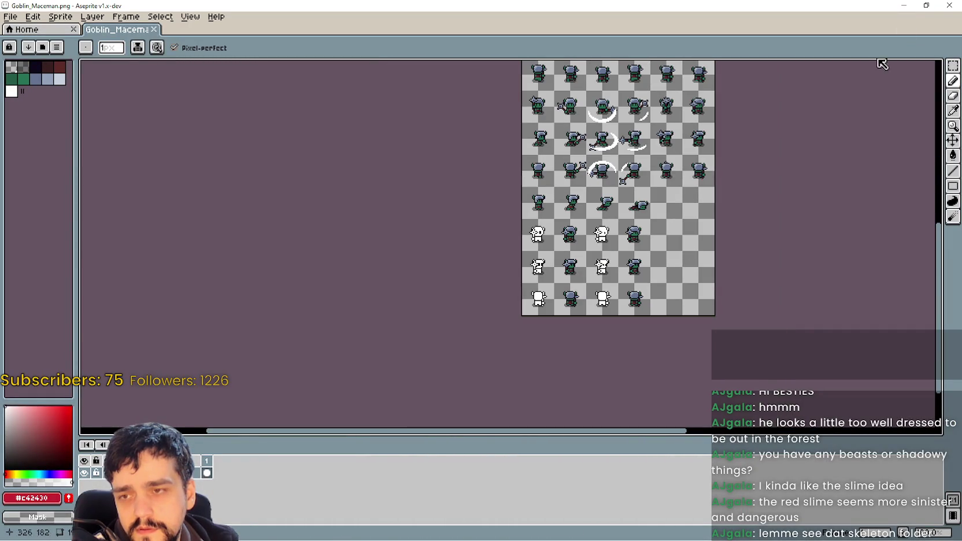
click(950, 6)
Return to Cute_Fantasy_Characters and open the Orcs folder.
click(610, 168)
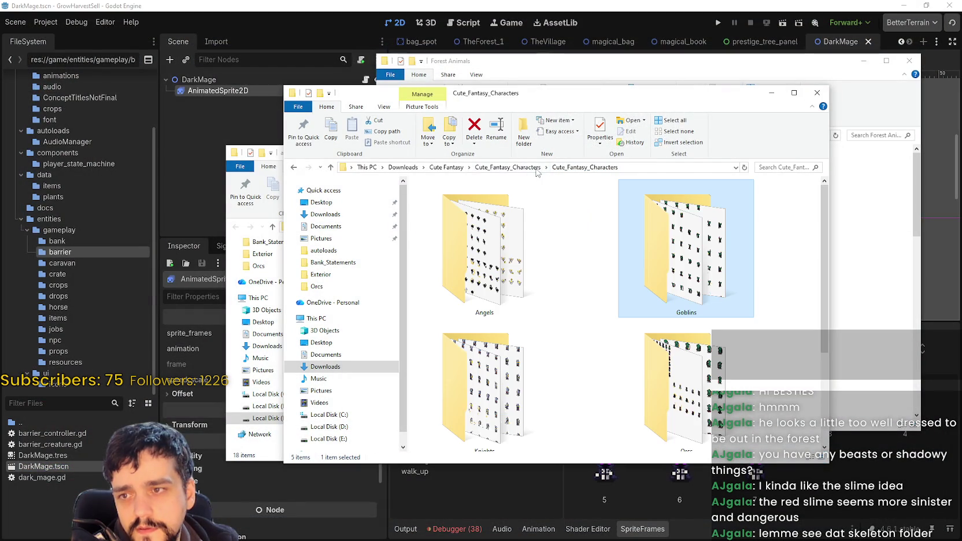
scroll(635, 320, down, 2)
scroll(691, 402, up, 2)
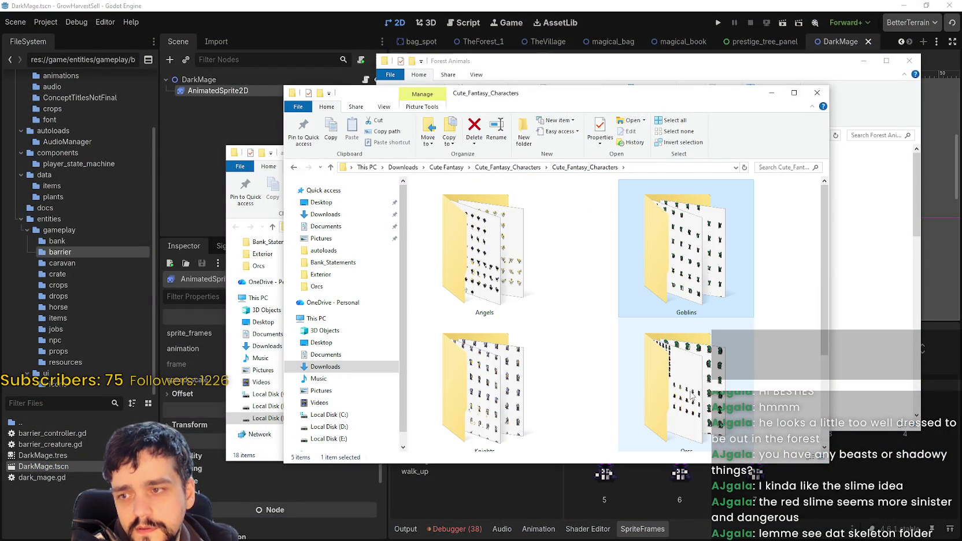
scroll(691, 392, down, 2)
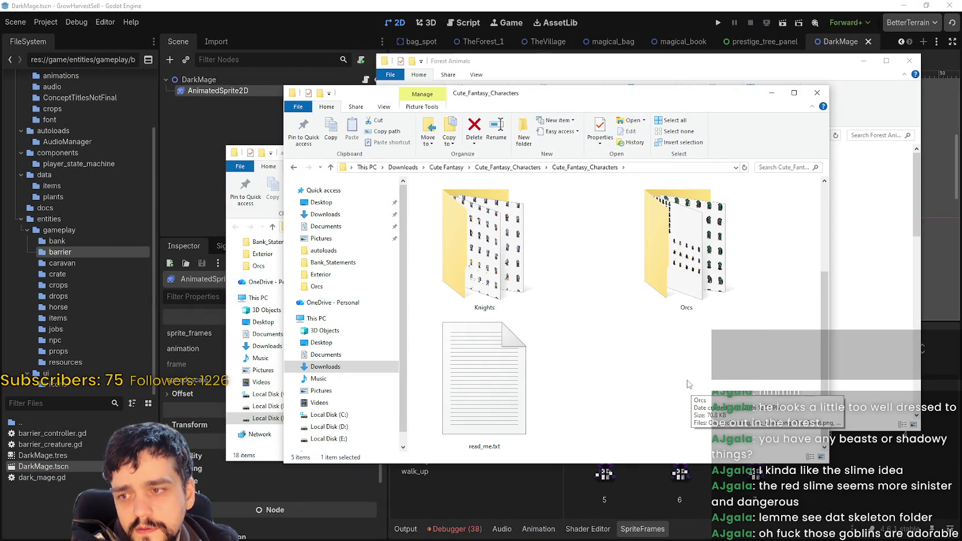
click(698, 289)
double_click(698, 289)
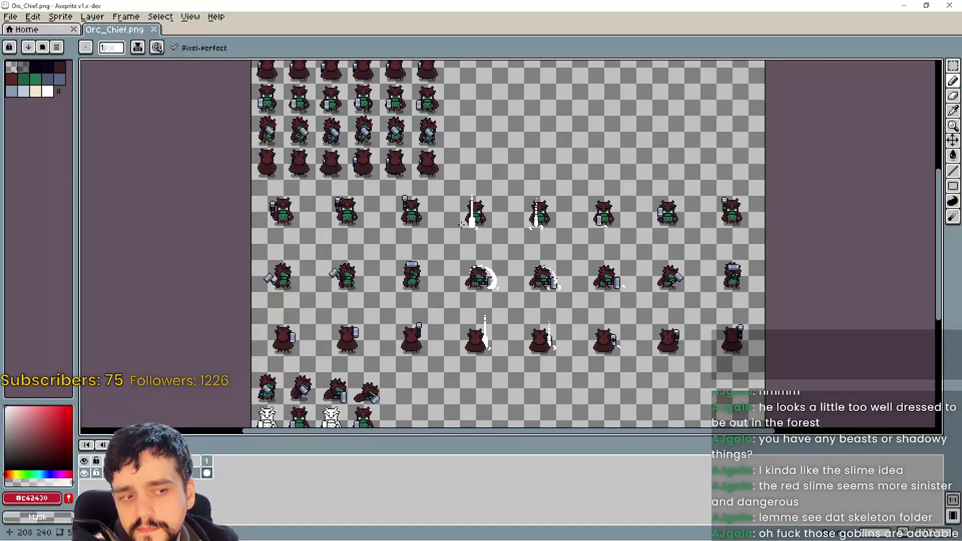
Zoom and pan through the orc chief's hammer-swing attack rows, then minimize Aseprite.
scroll(391, 159, up, 2)
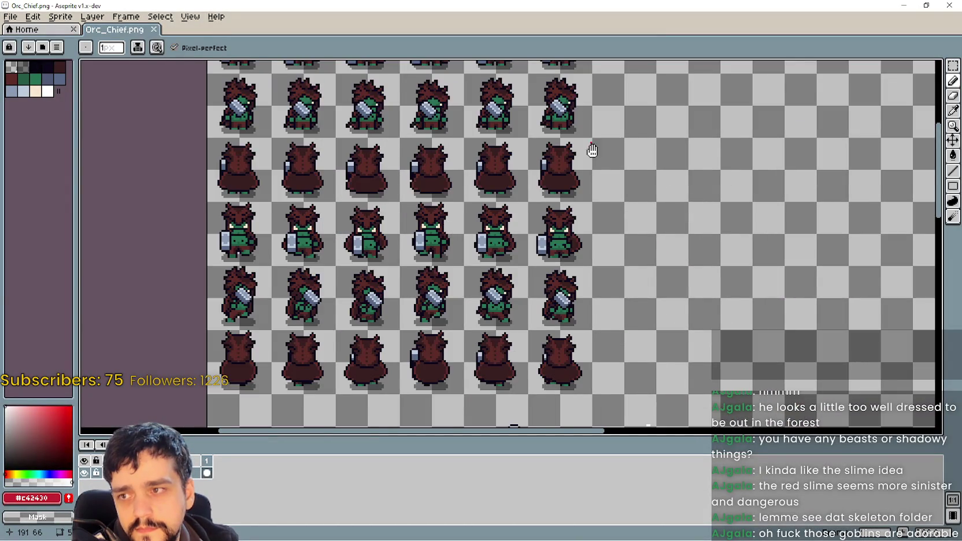
mouse_move(592, 151)
mouse_down()
mouse_move(706, 337)
mouse_move(825, 306)
mouse_up()
scroll(824, 307, up, 2)
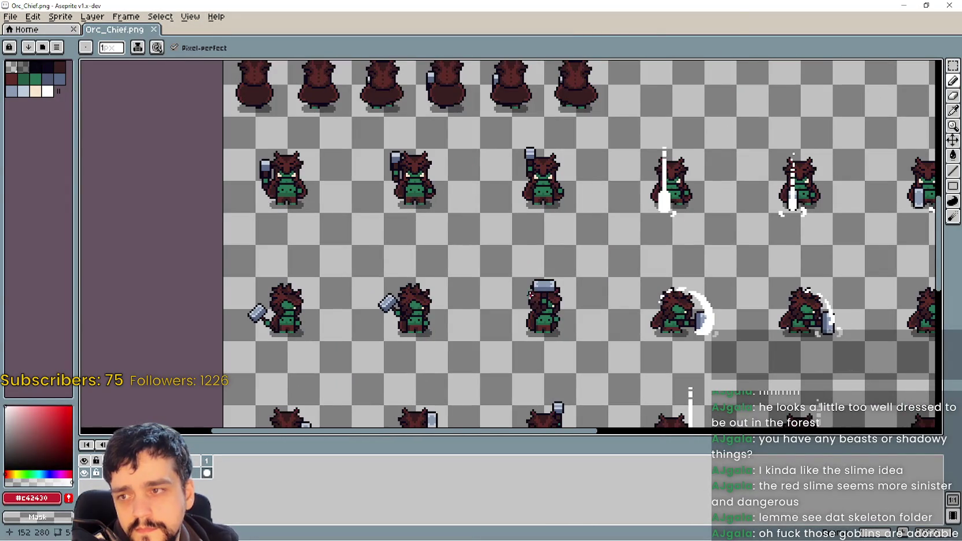
drag(531, 296, 518, 135)
drag(637, 299, 583, 329)
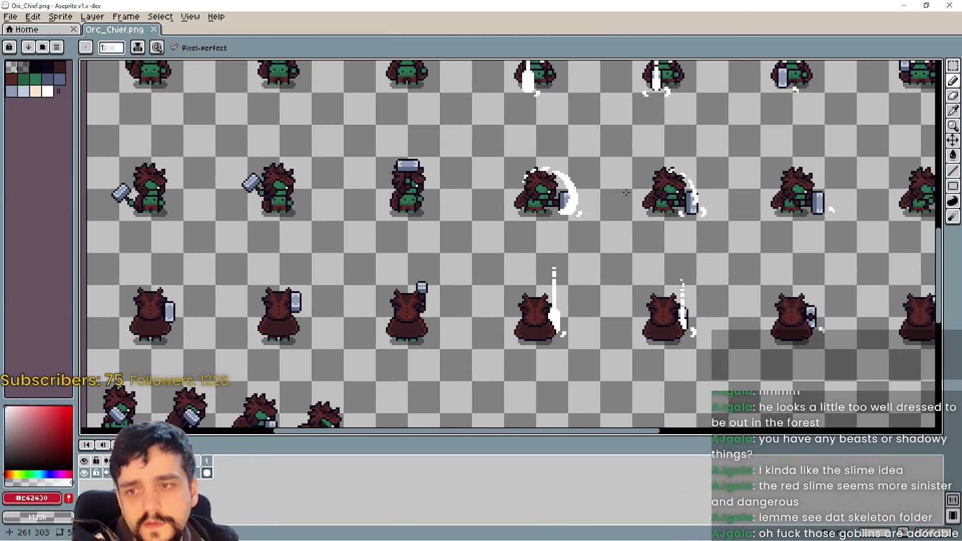
drag(626, 192, 525, 255)
drag(595, 222, 574, 177)
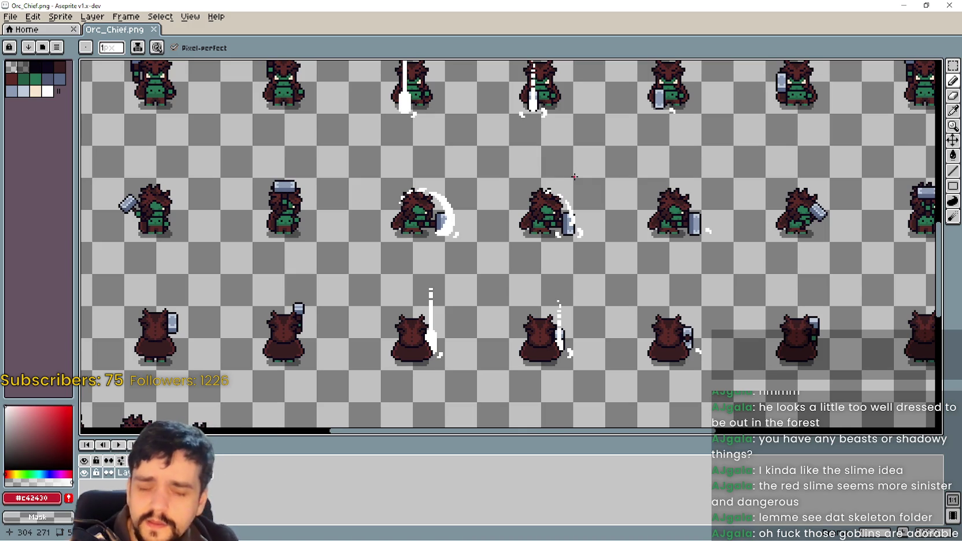
click(910, 8)
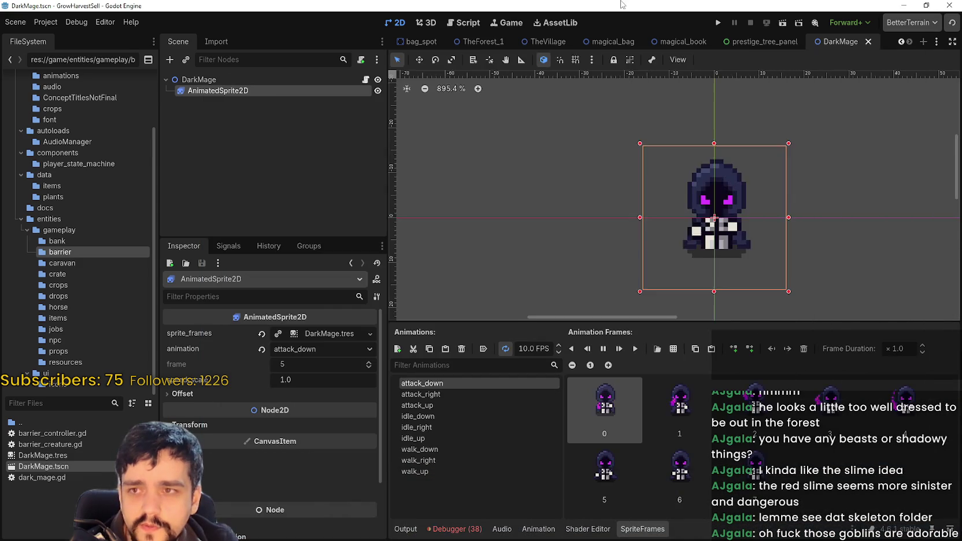
scroll(681, 184, down, 1)
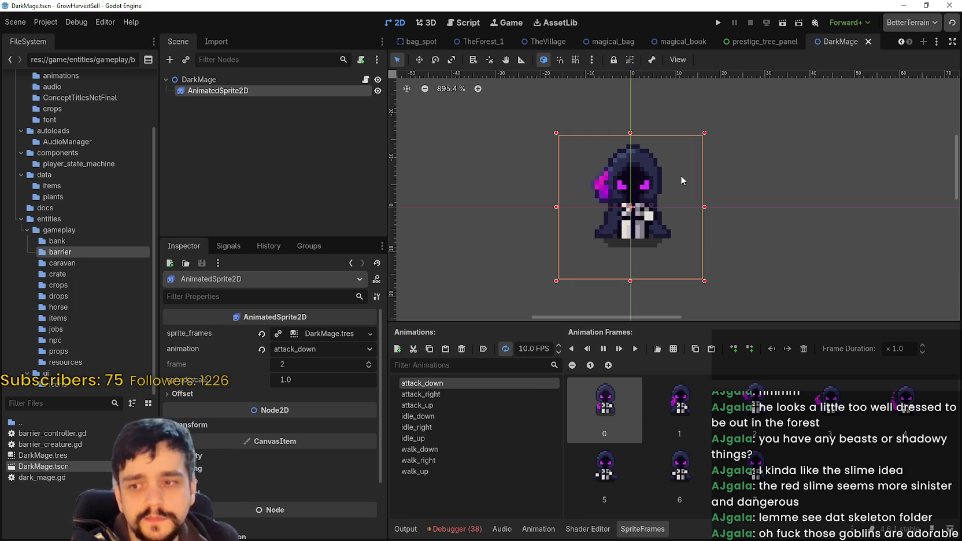
click(457, 391)
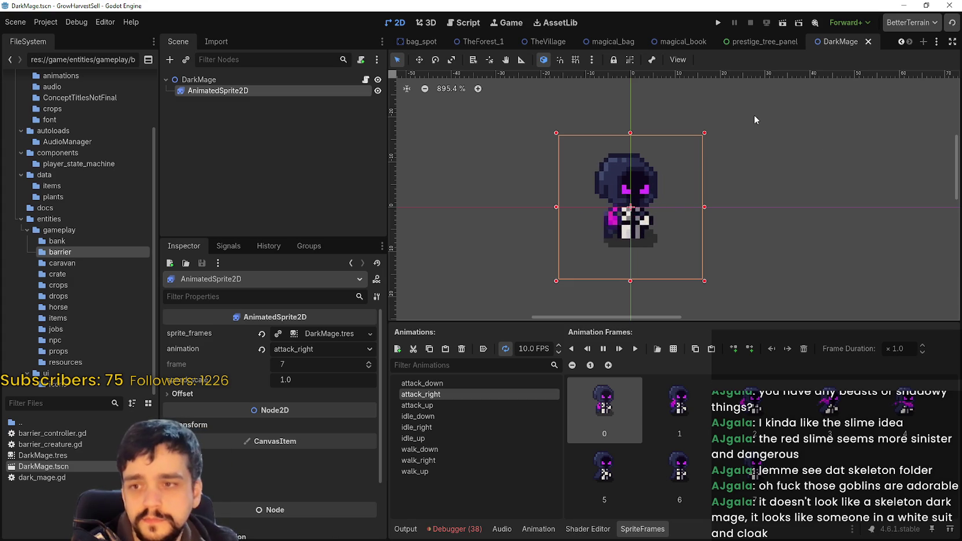
scroll(656, 229, up, 3)
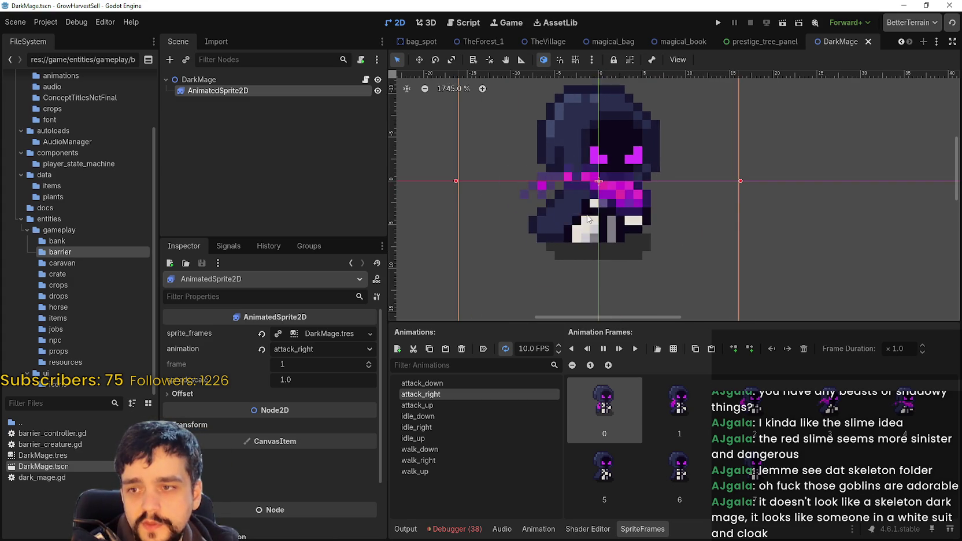
scroll(608, 217, down, 4)
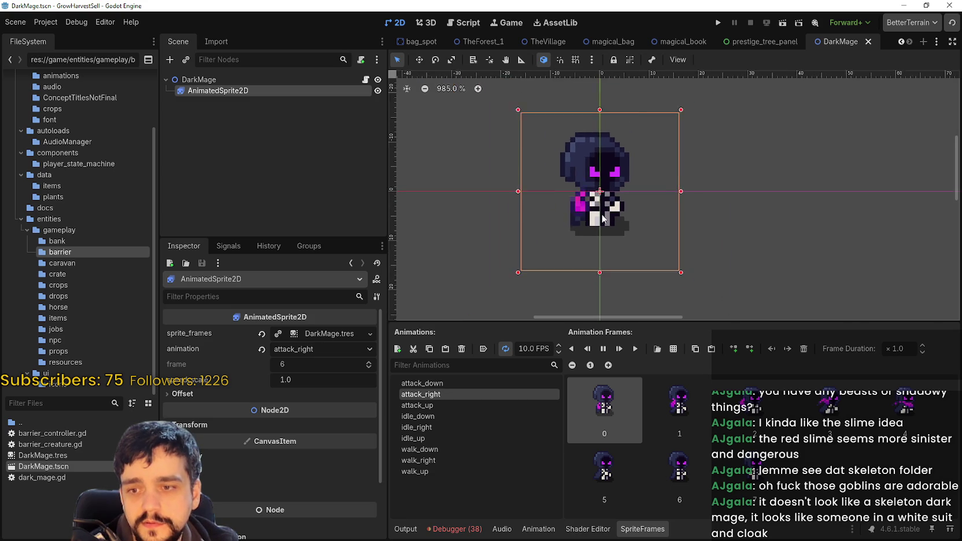
scroll(629, 244, down, 2)
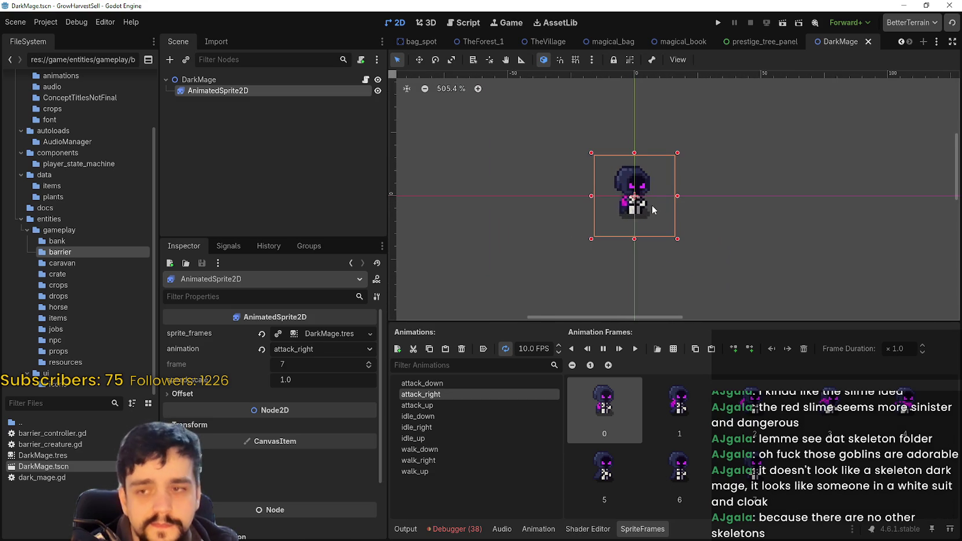
scroll(647, 210, up, 2)
scroll(612, 184, up, 4)
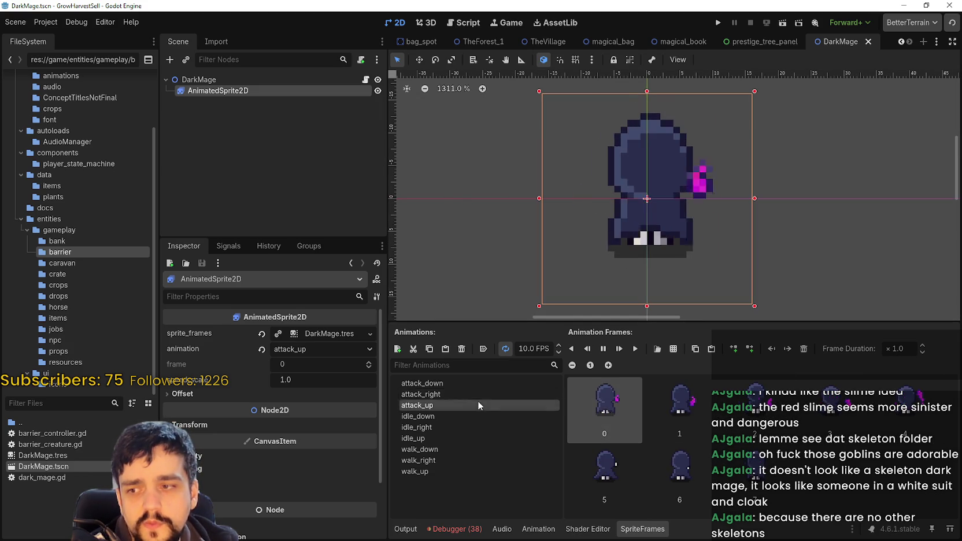
click(479, 383)
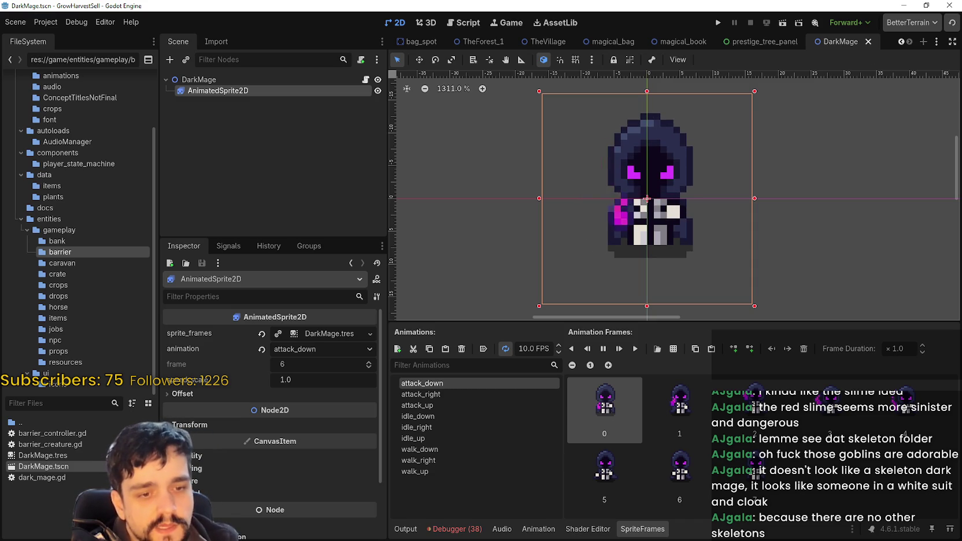
key(alt+Tab)
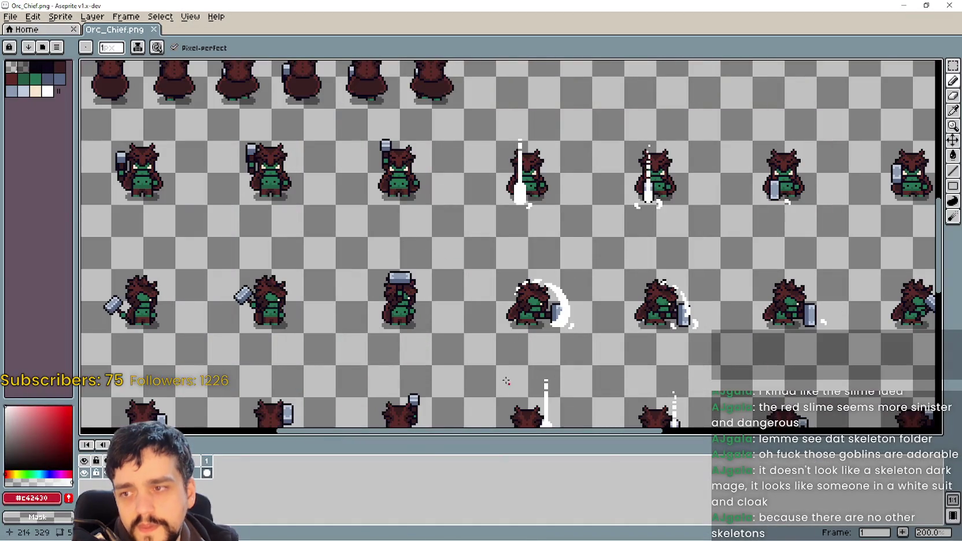
drag(506, 382, 651, 277)
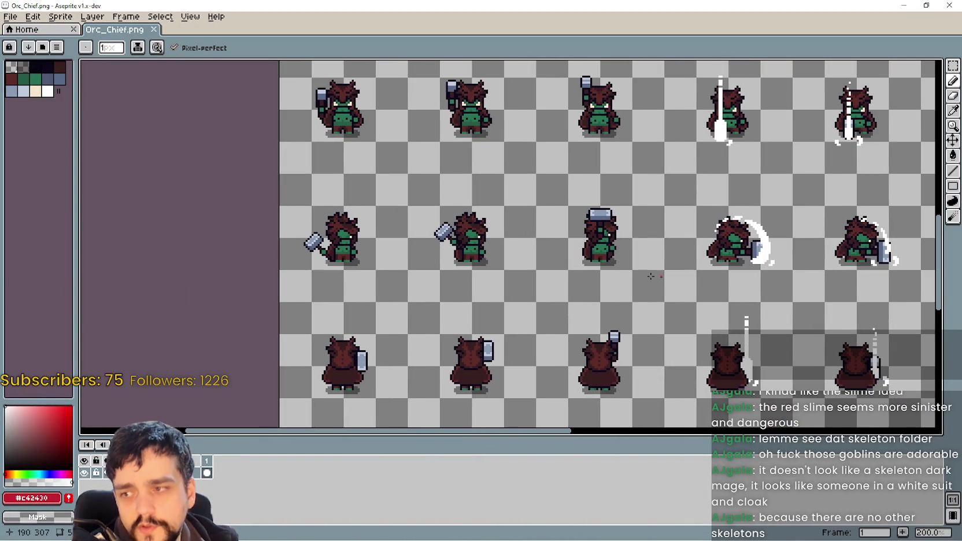
drag(683, 215, 387, 214)
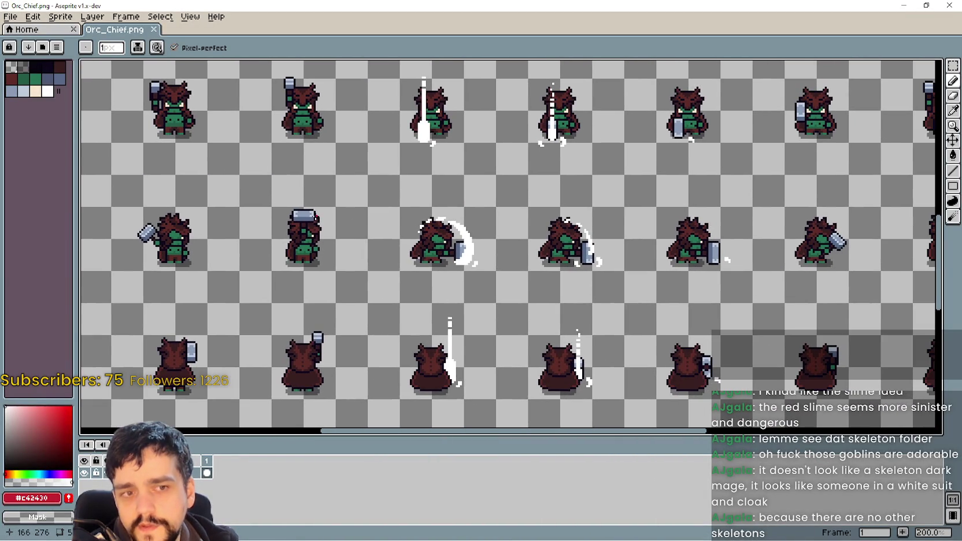
scroll(573, 318, up, 2)
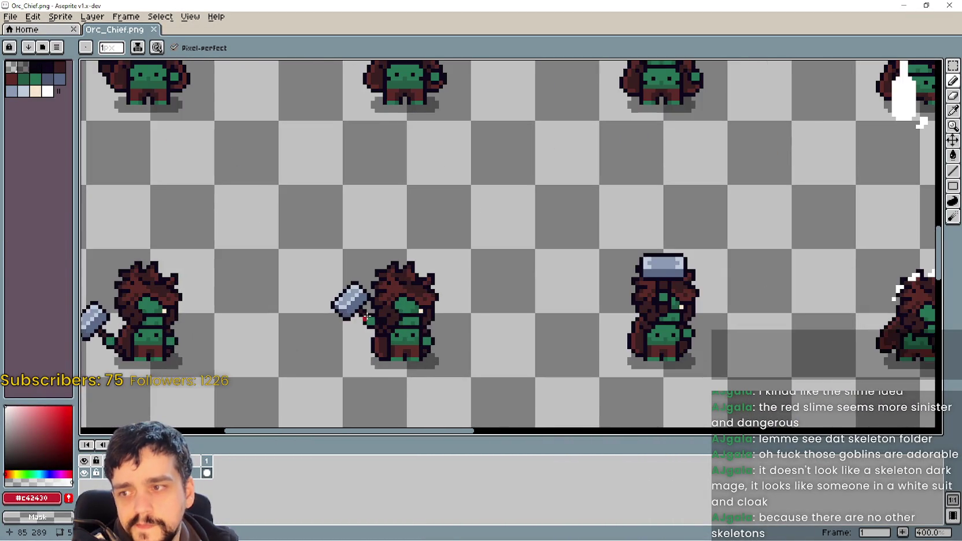
scroll(372, 312, down, 1)
scroll(372, 312, up, 1)
key(w)
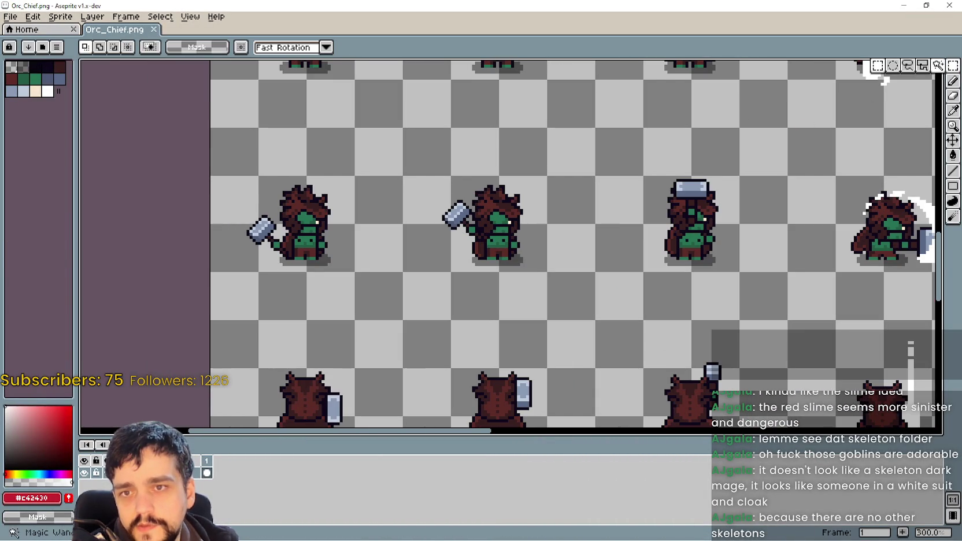
scroll(381, 291, up, 1)
drag(156, 215, 295, 266)
drag(290, 162, 466, 295)
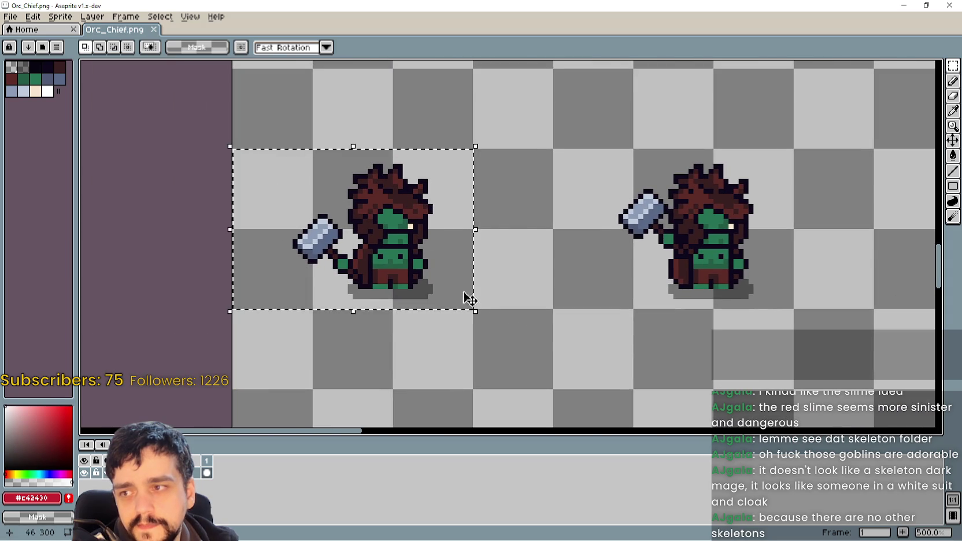
scroll(548, 337, down, 3)
scroll(639, 376, up, 1)
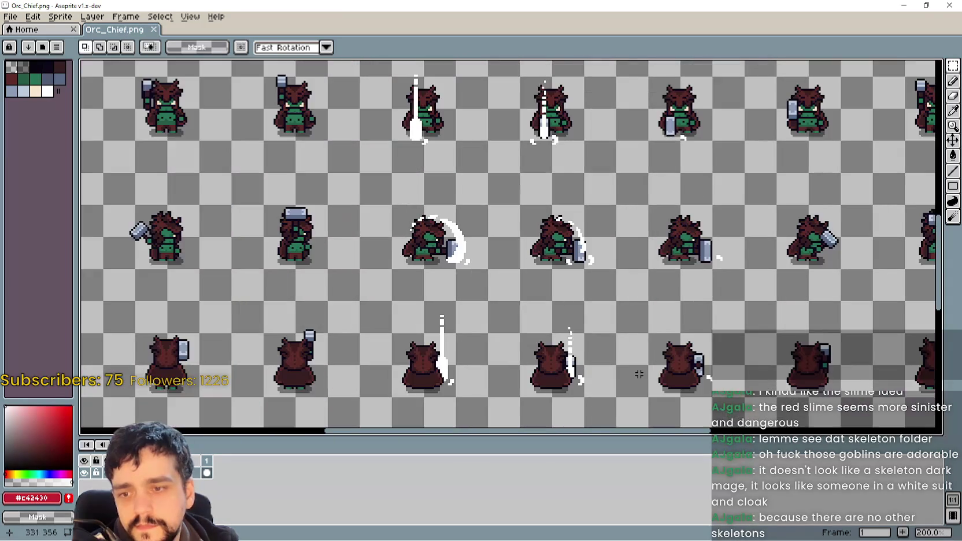
mouse_move(639, 376)
mouse_down()
mouse_move(531, 337)
mouse_move(558, 258)
mouse_move(493, 280)
mouse_up()
scroll(578, 218, up, 1)
mouse_move(578, 217)
mouse_down()
mouse_move(391, 243)
mouse_move(361, 215)
mouse_move(543, 264)
mouse_move(581, 208)
mouse_move(608, 350)
mouse_up()
scroll(542, 281, down, 1)
scroll(358, 223, up, 1)
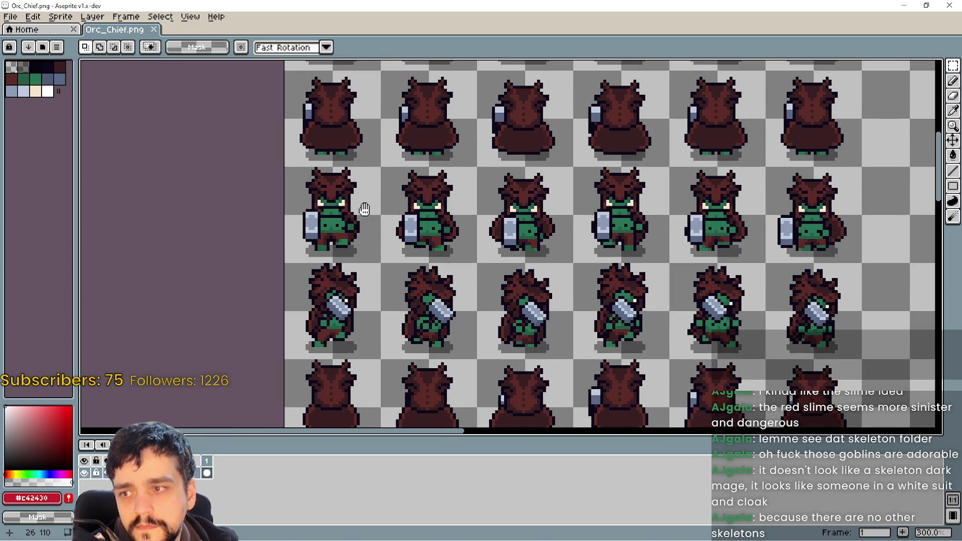
mouse_move(365, 208)
mouse_down()
mouse_move(409, 204)
mouse_move(499, 252)
mouse_move(461, 299)
mouse_up()
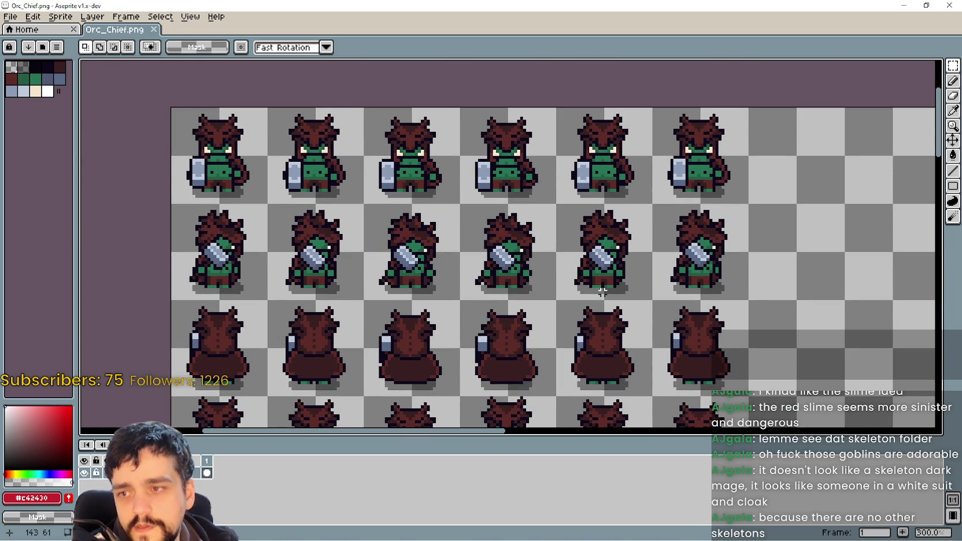
scroll(603, 292, up, 2)
scroll(602, 274, down, 5)
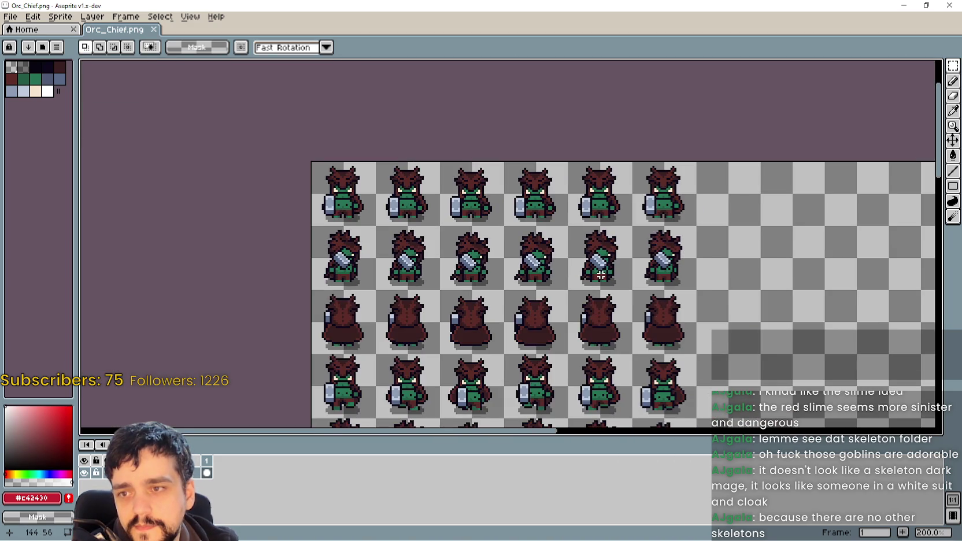
scroll(572, 227, up, 4)
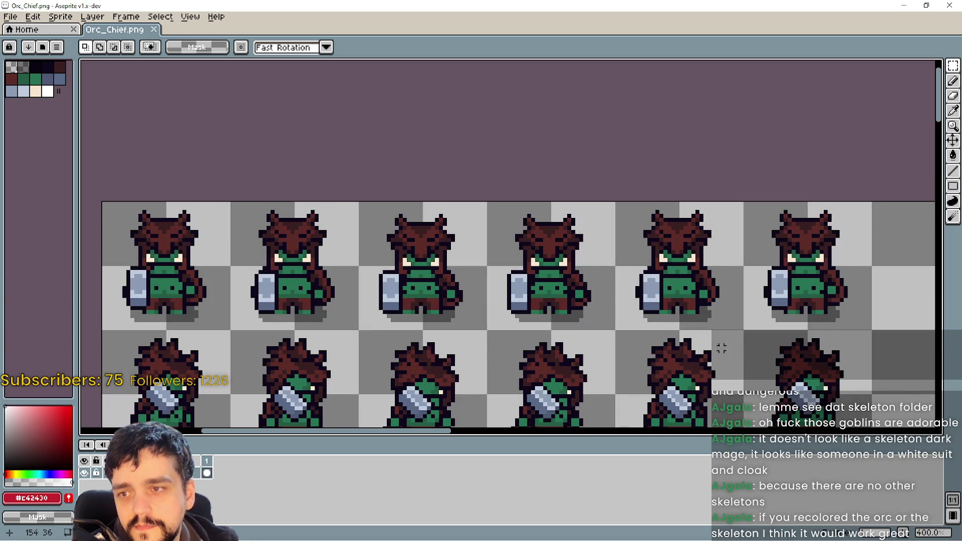
scroll(722, 348, down, 2)
scroll(636, 260, up, 1)
drag(636, 260, 436, 109)
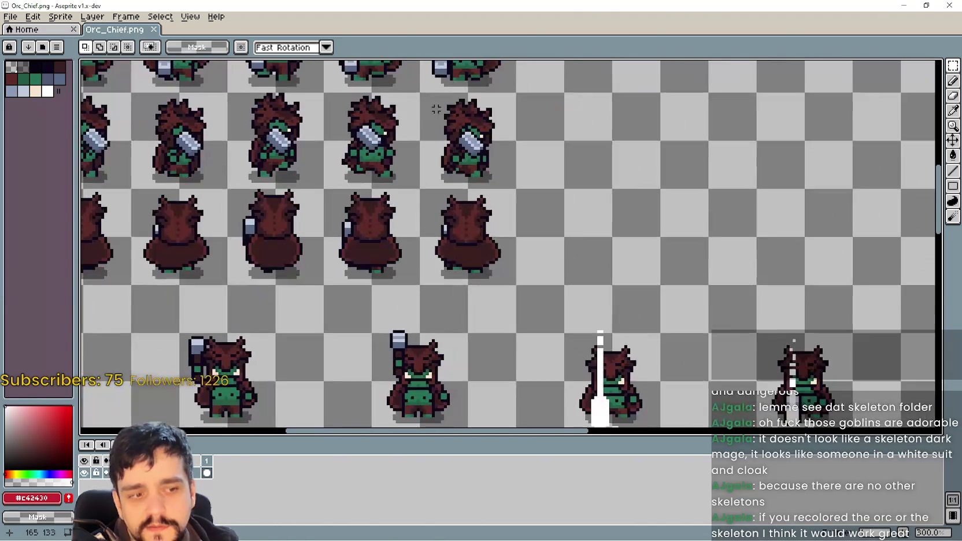
scroll(413, 131, up, 3)
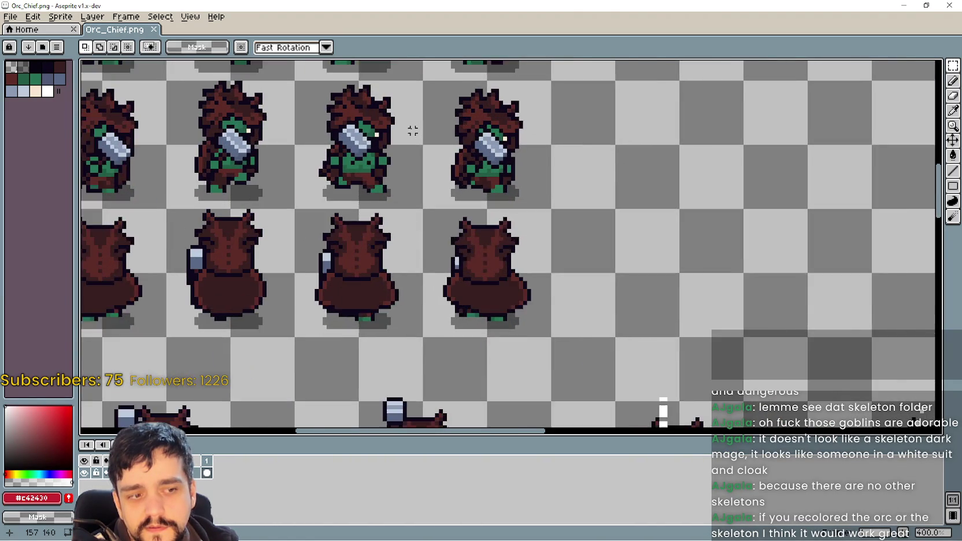
scroll(414, 132, up, 4)
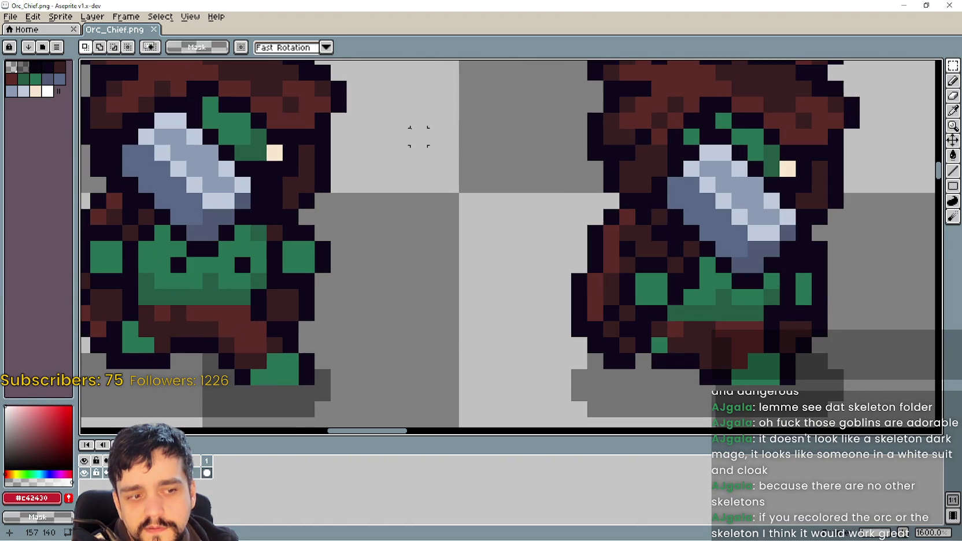
scroll(419, 137, down, 4)
scroll(413, 132, down, 2)
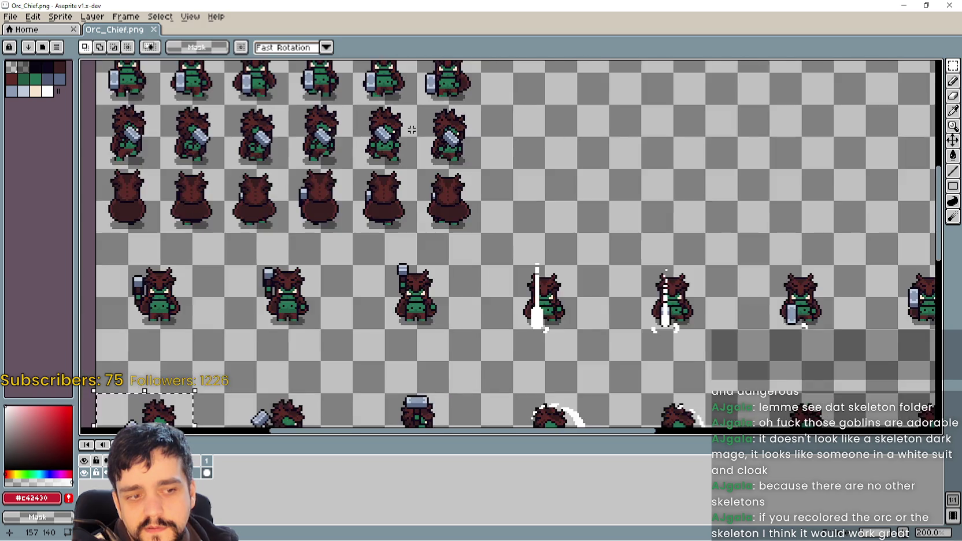
scroll(411, 130, up, 2)
scroll(412, 129, down, 3)
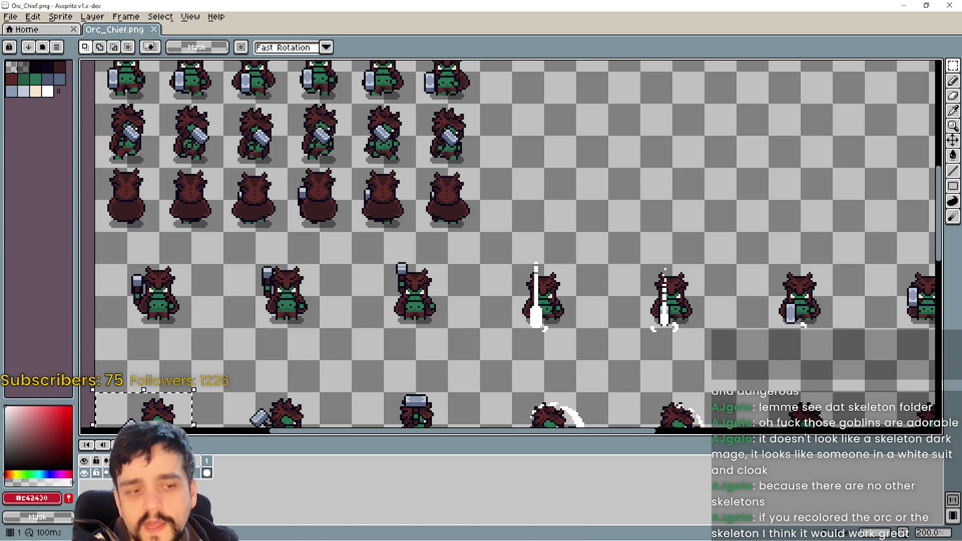
Return to Godot, select frame 1 of attack_down and zoom the 2D viewport.
key(alt+Tab)
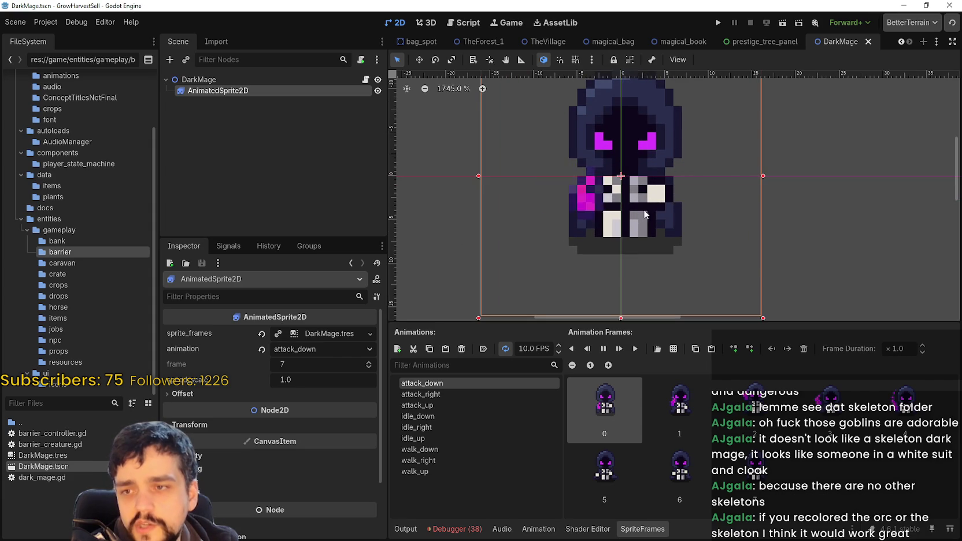
scroll(590, 198, down, 1)
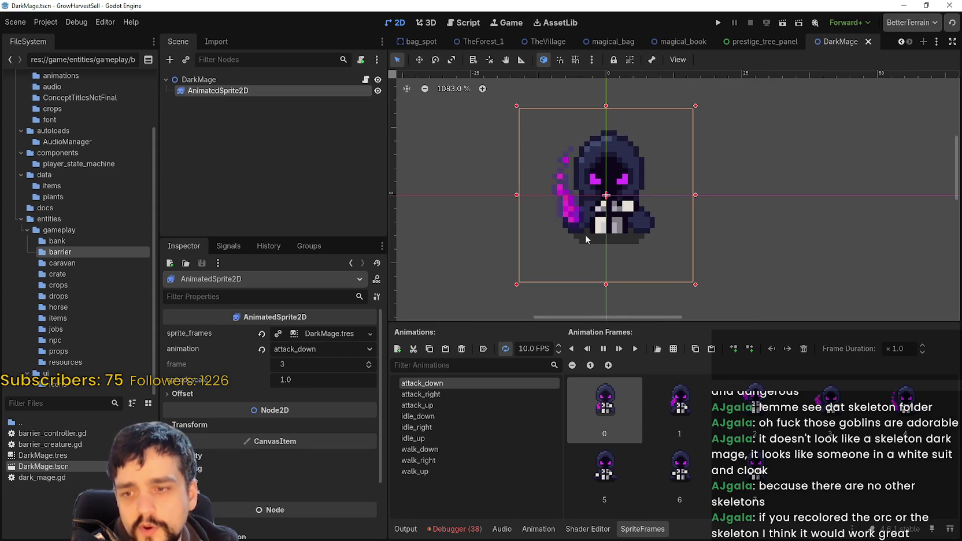
click(686, 418)
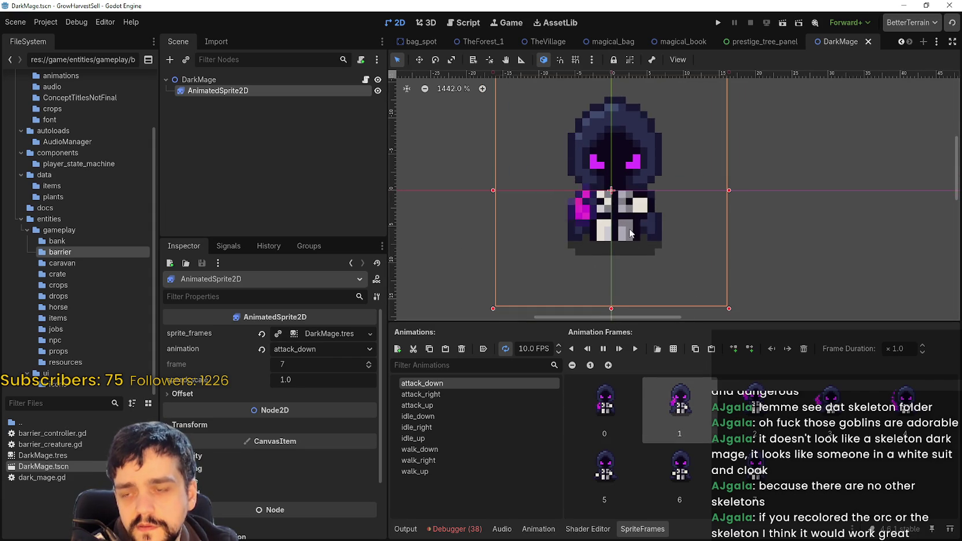
scroll(544, 237, down, 1)
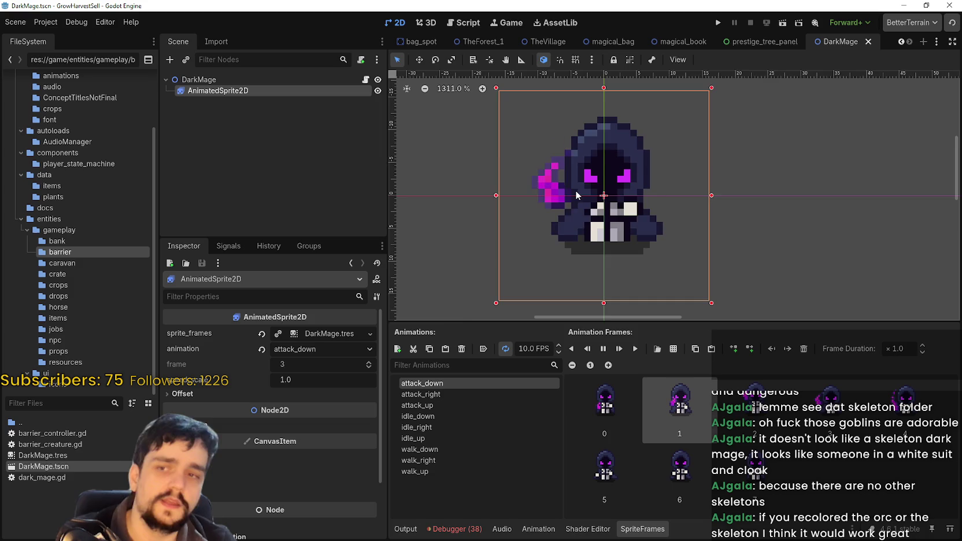
scroll(575, 190, up, 3)
scroll(596, 228, down, 3)
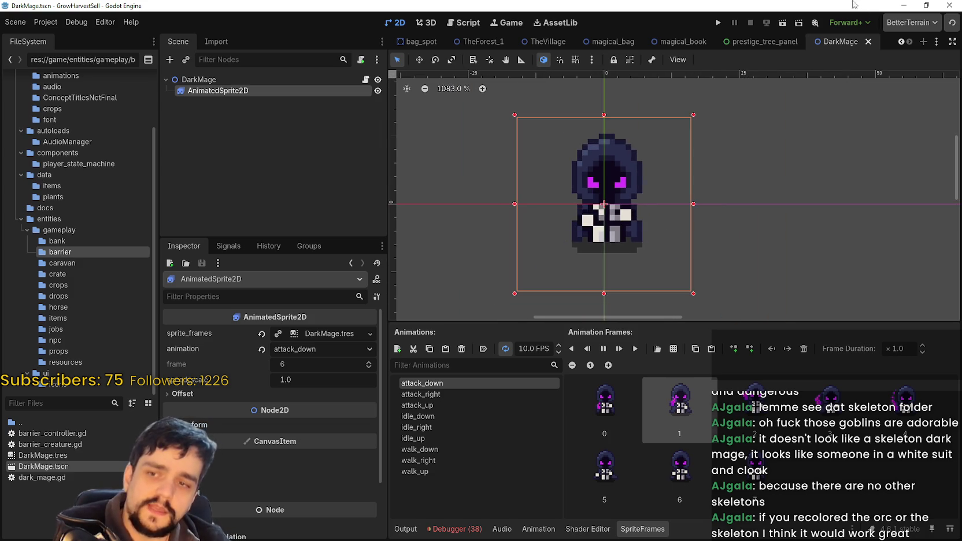
scroll(822, 229, down, 8)
scroll(697, 265, up, 4)
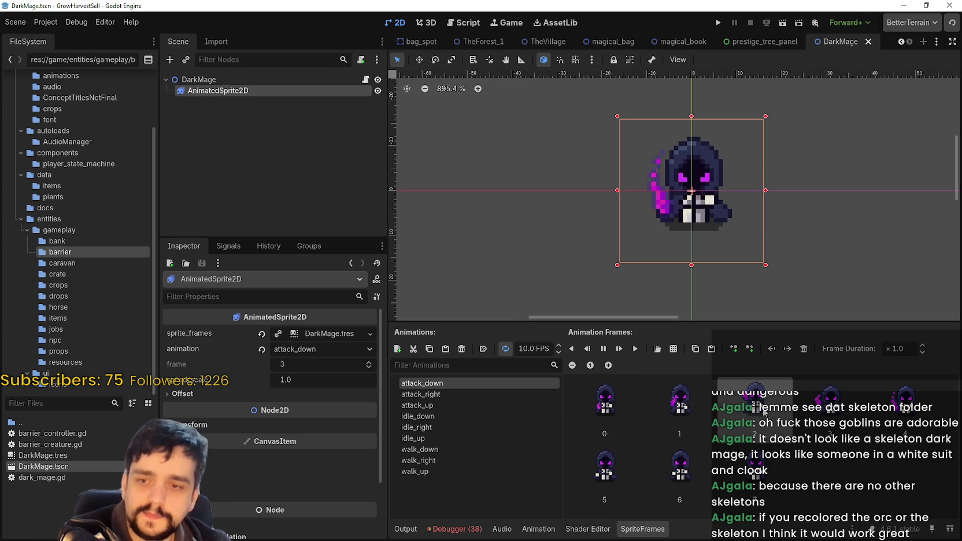
scroll(726, 203, up, 5)
scroll(700, 272, down, 8)
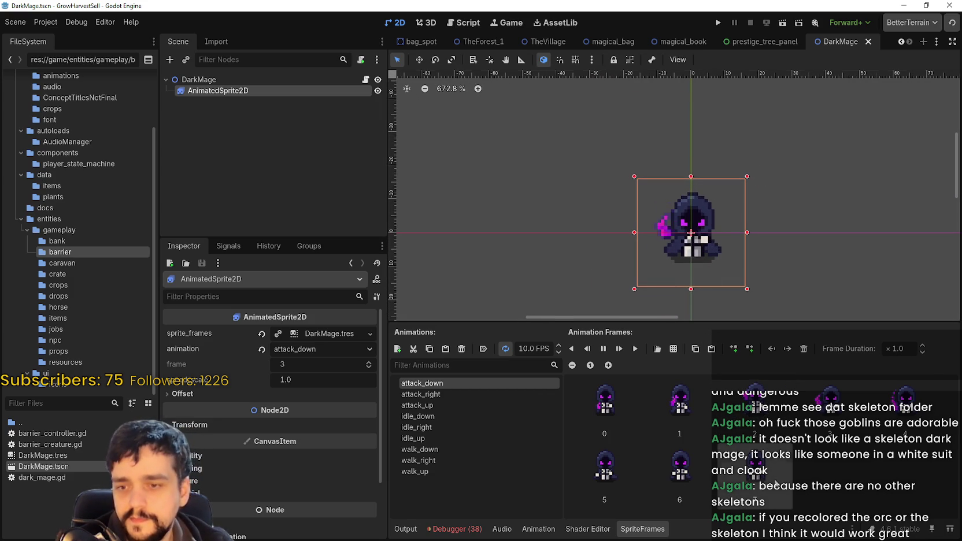
Preview attack_right, idle_down, idle_up, walk_up and walk_right in the Animations list.
click(515, 394)
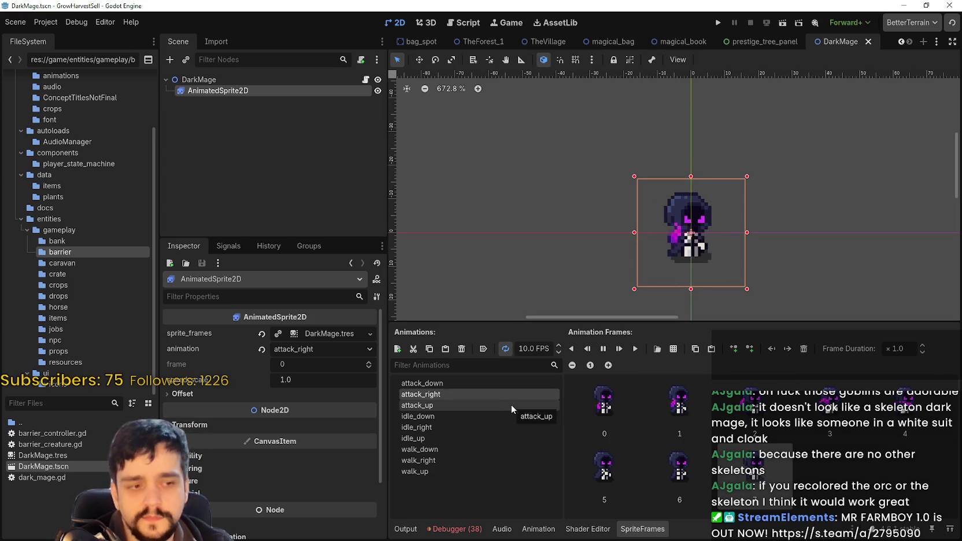
click(484, 416)
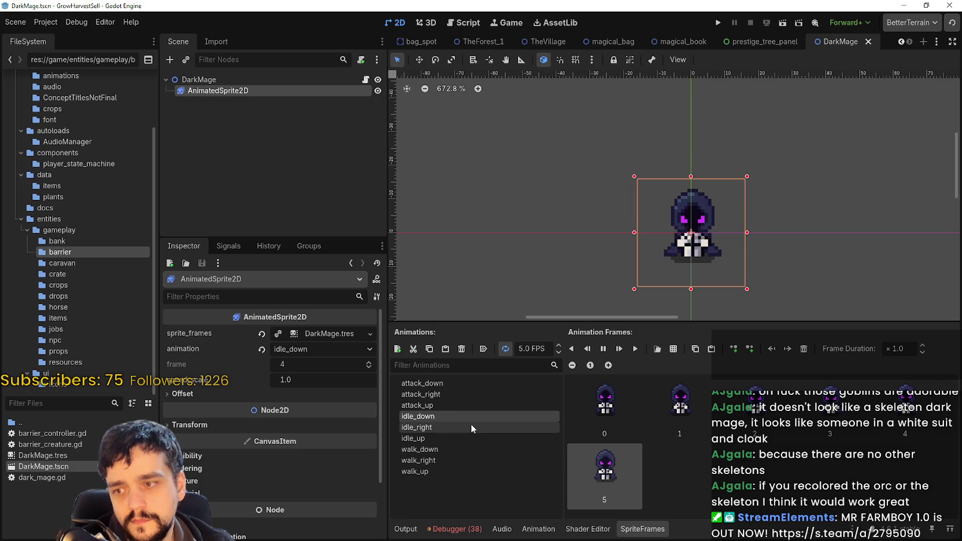
click(471, 424)
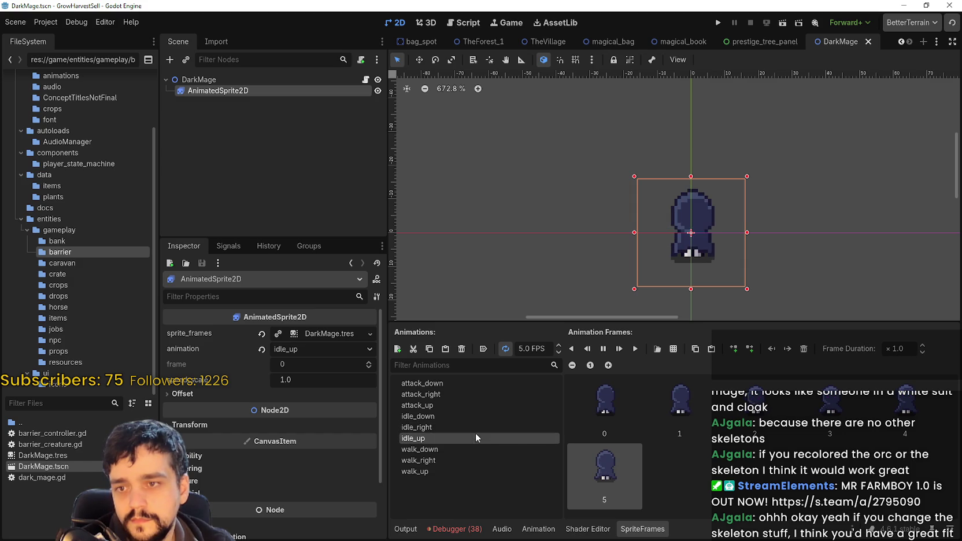
click(493, 450)
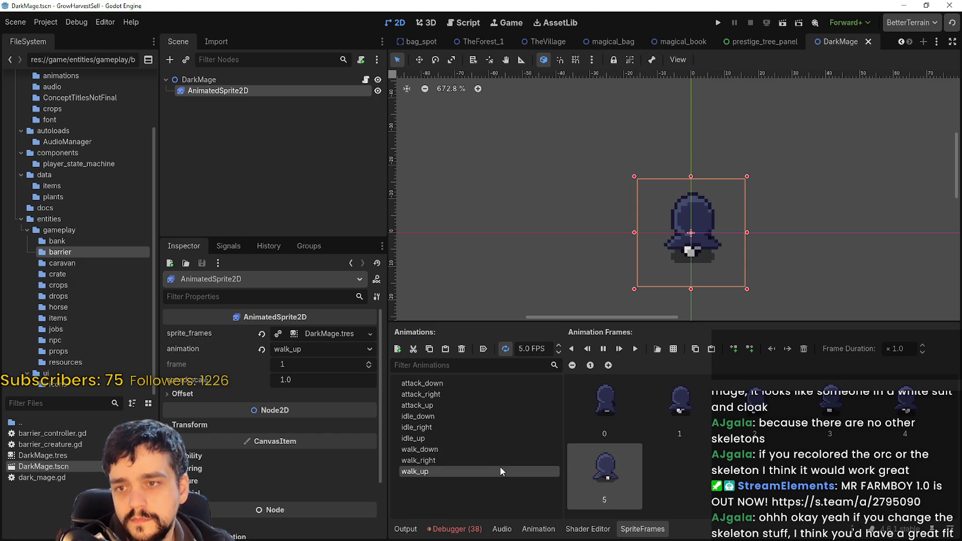
click(489, 456)
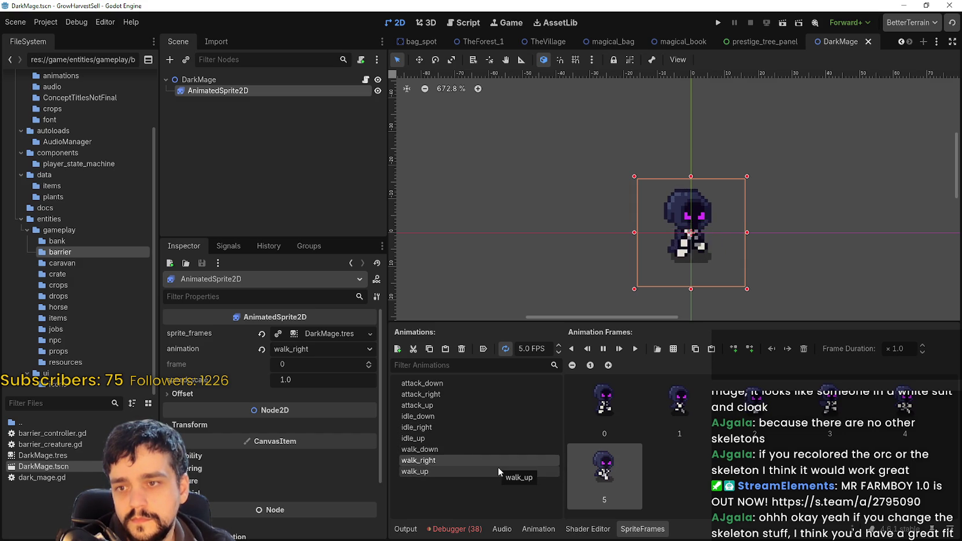
Frame the DarkMage sprite in the viewport and switch back to attack_right.
scroll(680, 290, up, 2)
scroll(676, 259, down, 3)
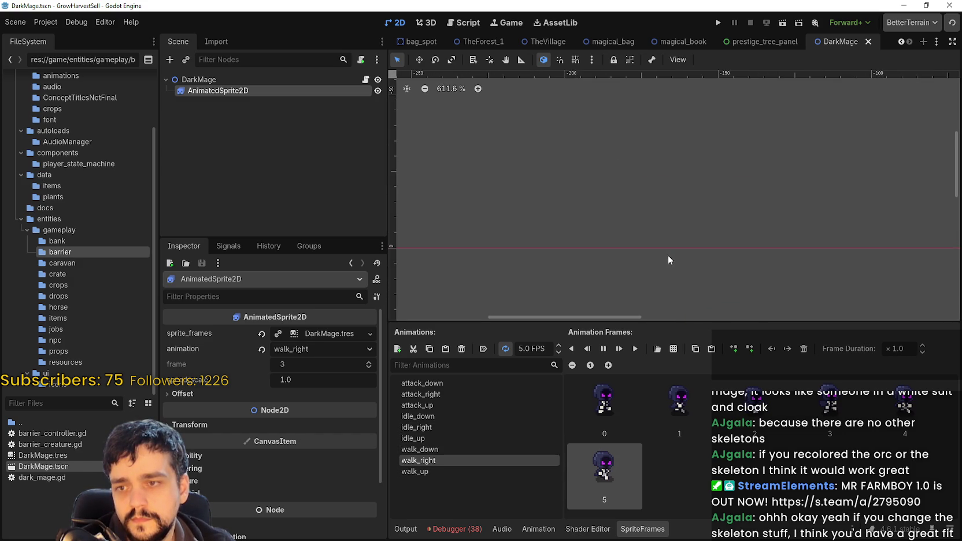
scroll(602, 256, down, 5)
key(shift+f)
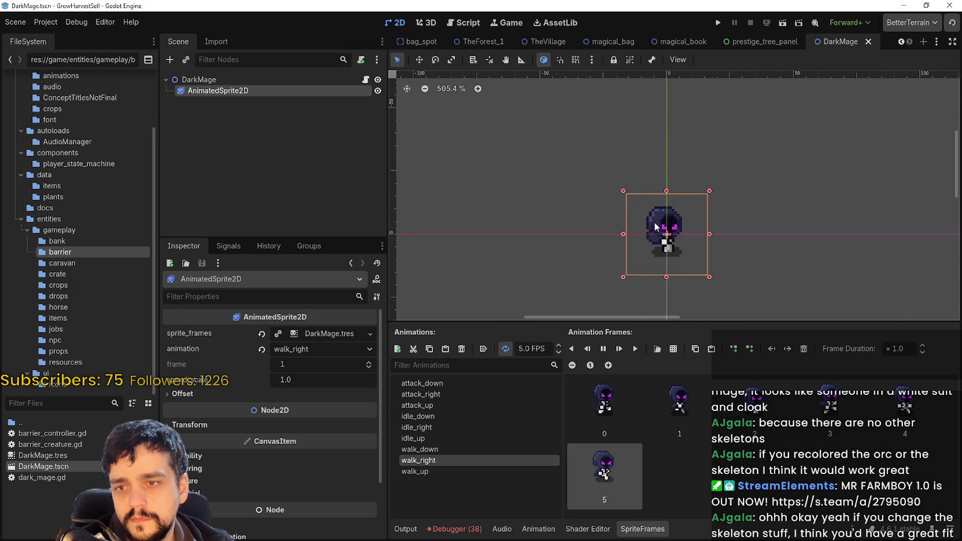
scroll(698, 272, up, 3)
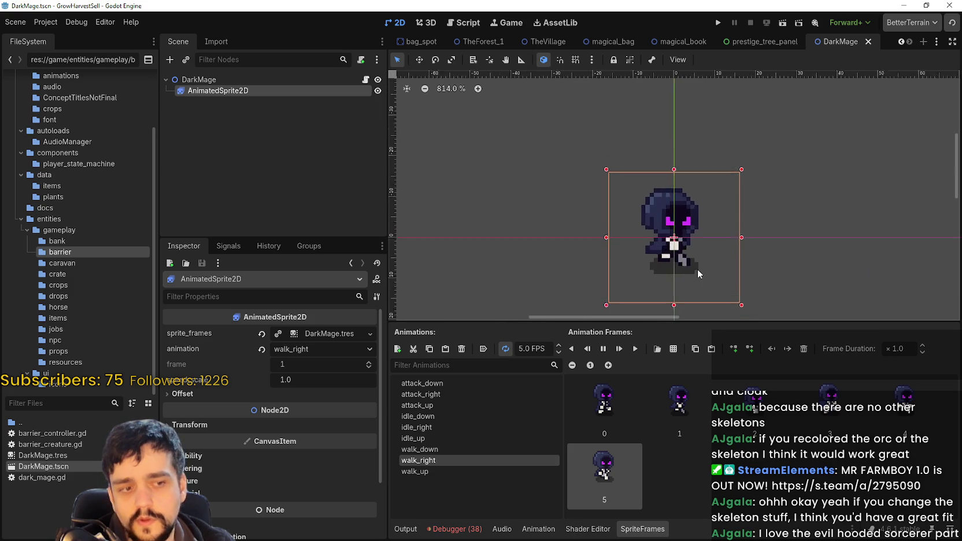
scroll(691, 259, down, 1)
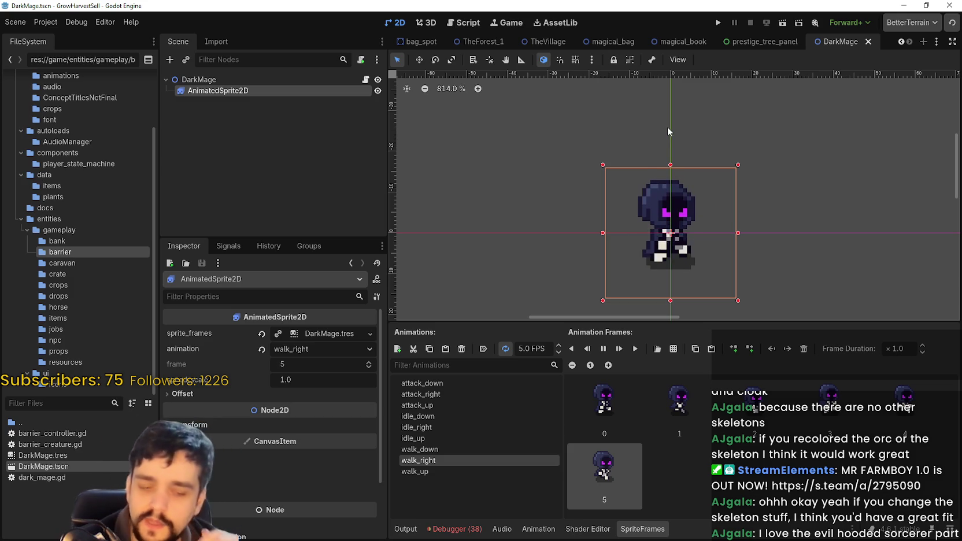
click(478, 395)
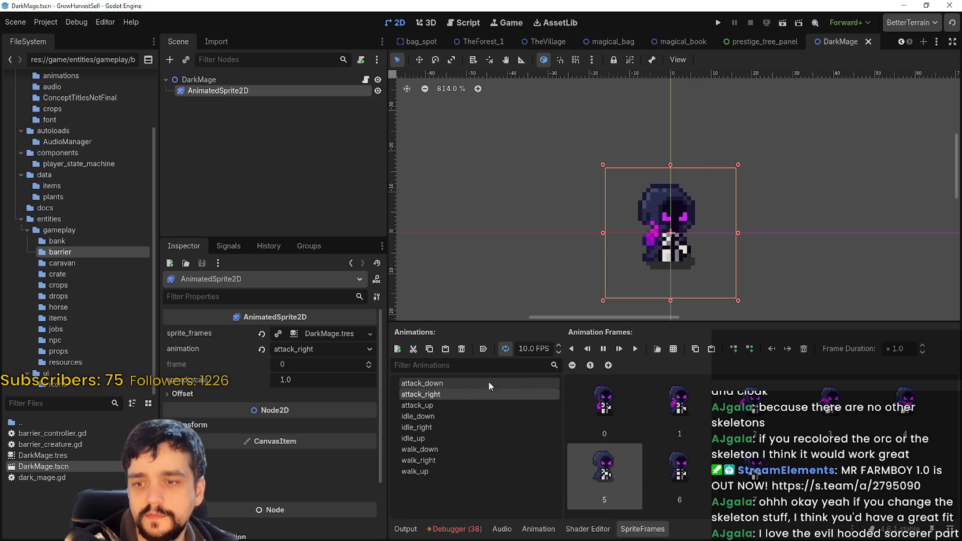